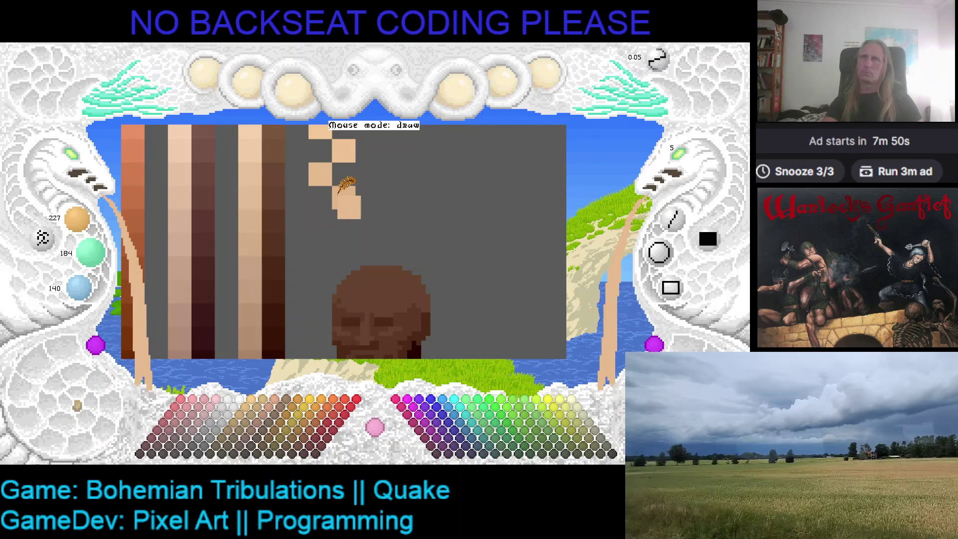
Darken the skin tone slightly and paint two tan swatches in the stepped column.
{"action": "left_click", "coordinate": [103, 266]}
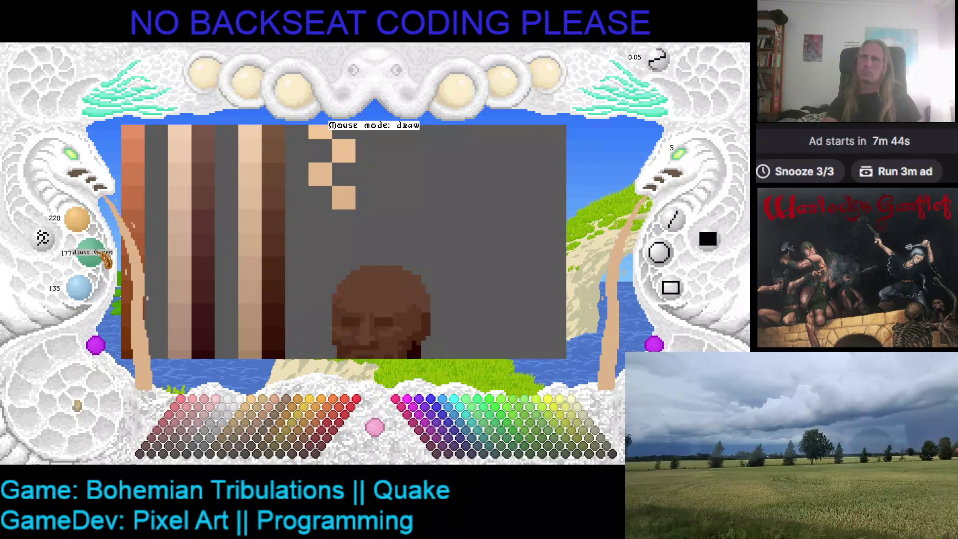
{"action": "scroll", "coordinate": [105, 259], "scroll_direction": "up", "scroll_amount": 1}
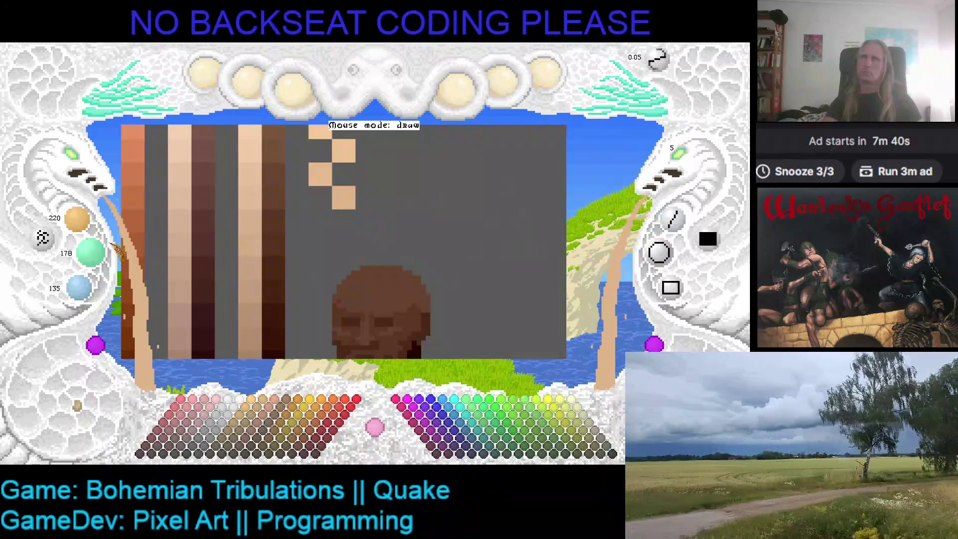
{"action": "scroll", "coordinate": [75, 221], "scroll_direction": "down", "scroll_amount": 2}
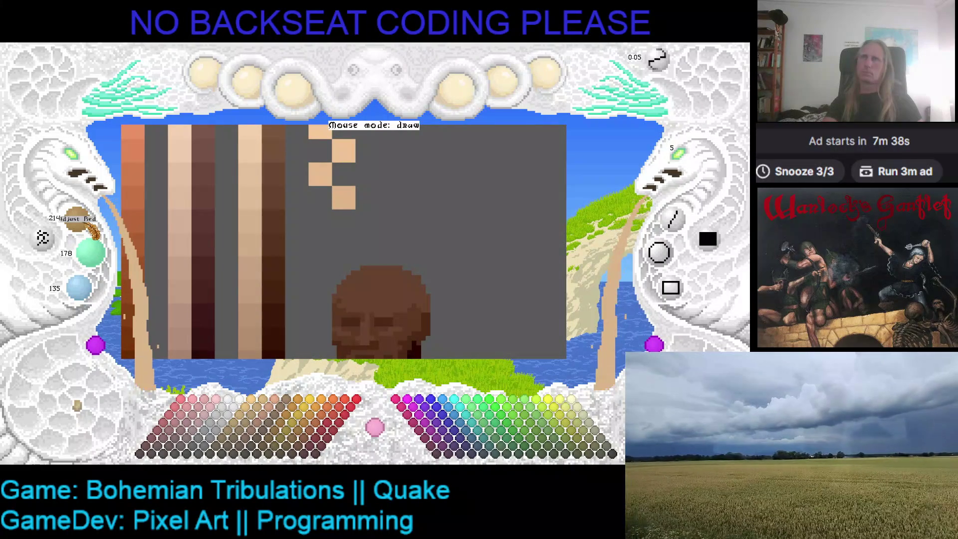
{"action": "scroll", "coordinate": [84, 224], "scroll_direction": "down", "scroll_amount": 1}
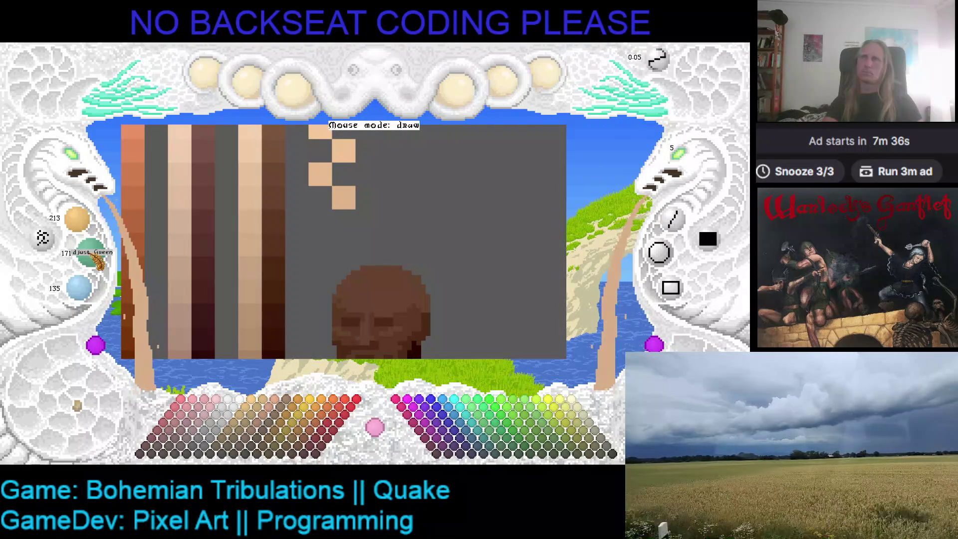
{"action": "scroll", "coordinate": [82, 296], "scroll_direction": "down", "scroll_amount": 1}
{"action": "left_click", "coordinate": [321, 221]}
{"action": "scroll", "coordinate": [91, 224], "scroll_direction": "down", "scroll_amount": 1}
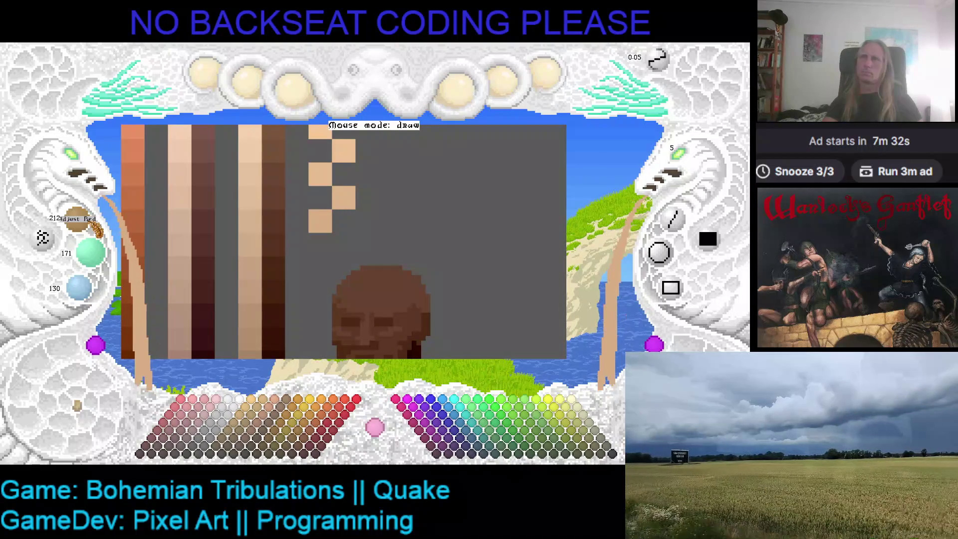
{"action": "scroll", "coordinate": [93, 226], "scroll_direction": "down", "scroll_amount": 2}
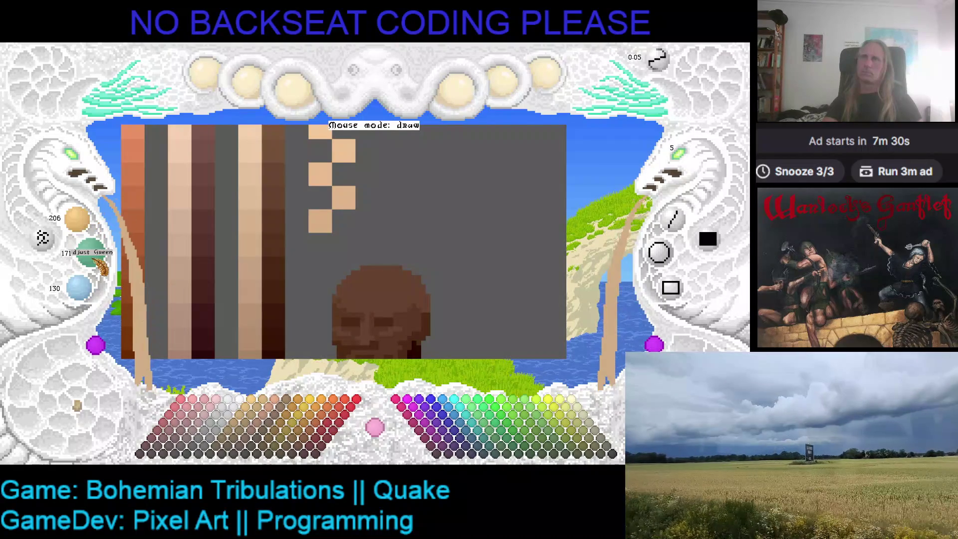
{"action": "scroll", "coordinate": [102, 267], "scroll_direction": "down", "scroll_amount": 2}
{"action": "scroll", "coordinate": [94, 299], "scroll_direction": "down", "scroll_amount": 1}
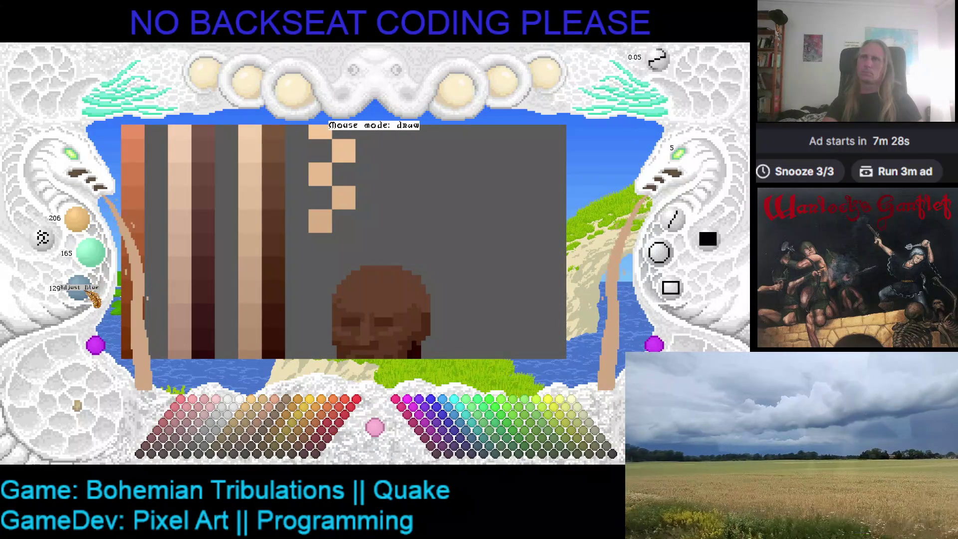
{"action": "left_click", "coordinate": [343, 245]}
Paint another darker tan square, then pan to check the area below the head.
{"action": "left_click", "coordinate": [431, 247]}
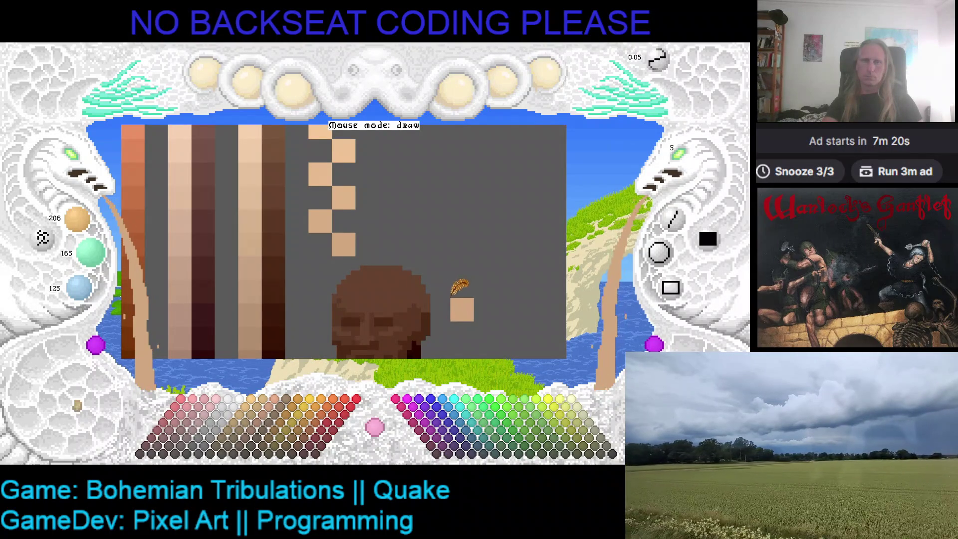
{"action": "key", "text": "Down"}
{"action": "key", "text": "Down"}
{"action": "key", "text": "Down"}
{"action": "key", "text": "Left"}
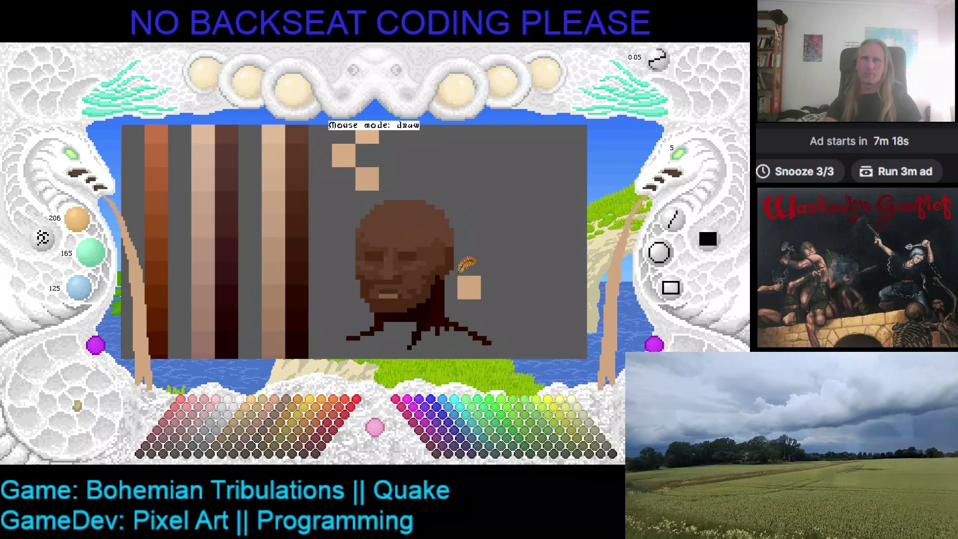
{"action": "key", "text": "Up"}
{"action": "key", "text": "Right"}
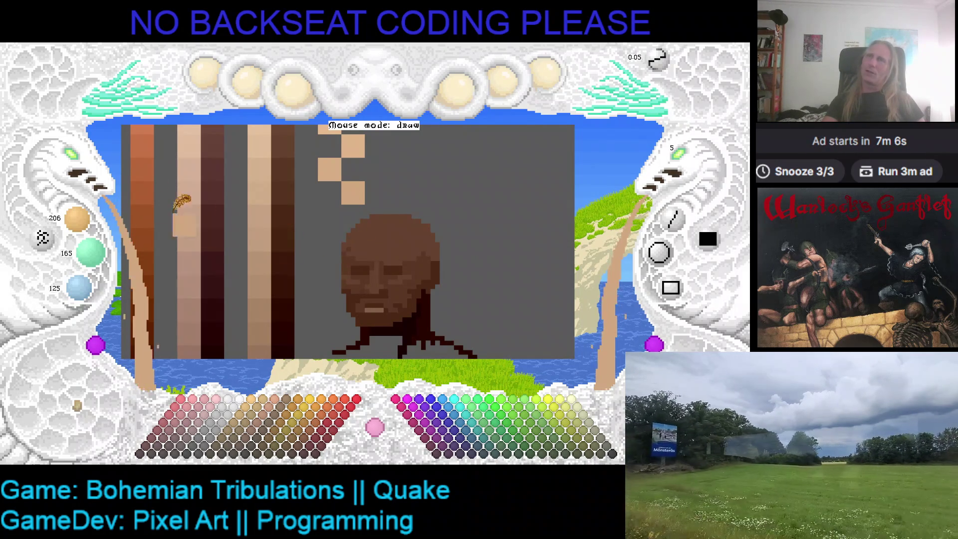
{"action": "scroll", "coordinate": [71, 157], "scroll_direction": "down", "scroll_amount": 2}
{"action": "scroll", "coordinate": [79, 157], "scroll_direction": "up", "scroll_amount": 1}
{"action": "scroll", "coordinate": [105, 150], "scroll_direction": "up", "scroll_amount": 1}
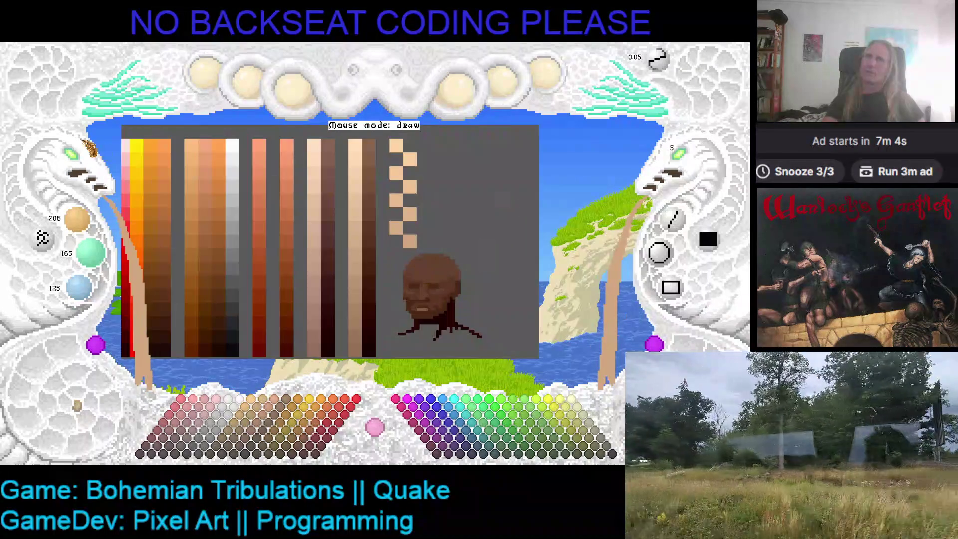
{"action": "scroll", "coordinate": [247, 232], "scroll_direction": "down", "scroll_amount": 1}
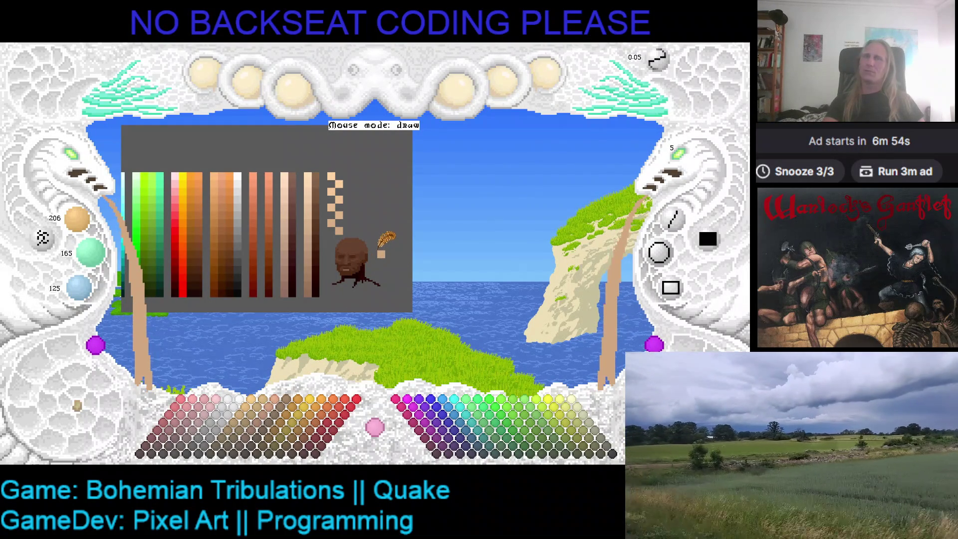
Shift the canvas up-left to frame the ramps and swatch column, then switch to Discord.
{"action": "left_click_drag", "start_coordinate": [386, 238], "coordinate": [129, 206]}
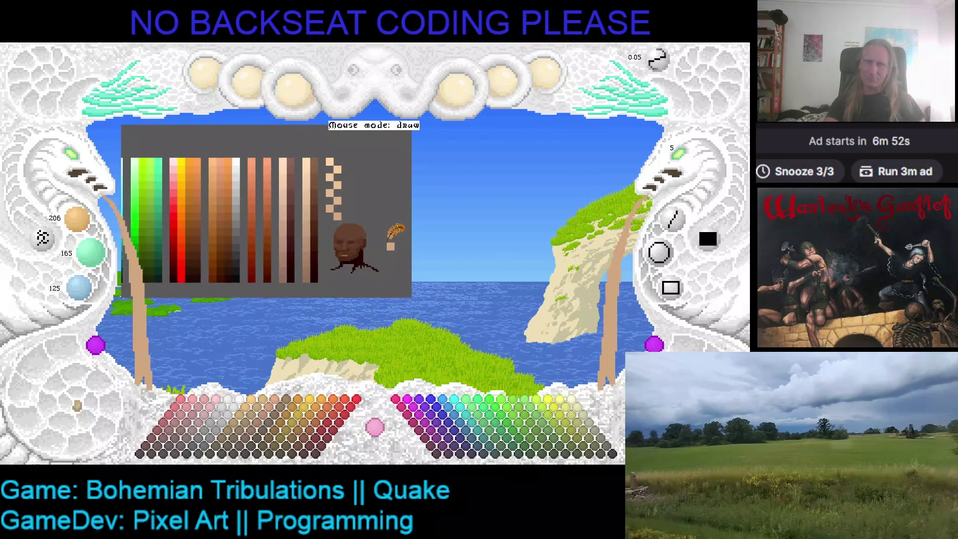
{"action": "scroll", "coordinate": [76, 174], "scroll_direction": "up", "scroll_amount": 1}
{"action": "scroll", "coordinate": [225, 180], "scroll_direction": "up", "scroll_amount": 1}
{"action": "scroll", "coordinate": [355, 185], "scroll_direction": "up", "scroll_amount": 1}
{"action": "scroll", "coordinate": [358, 177], "scroll_direction": "down", "scroll_amount": 1}
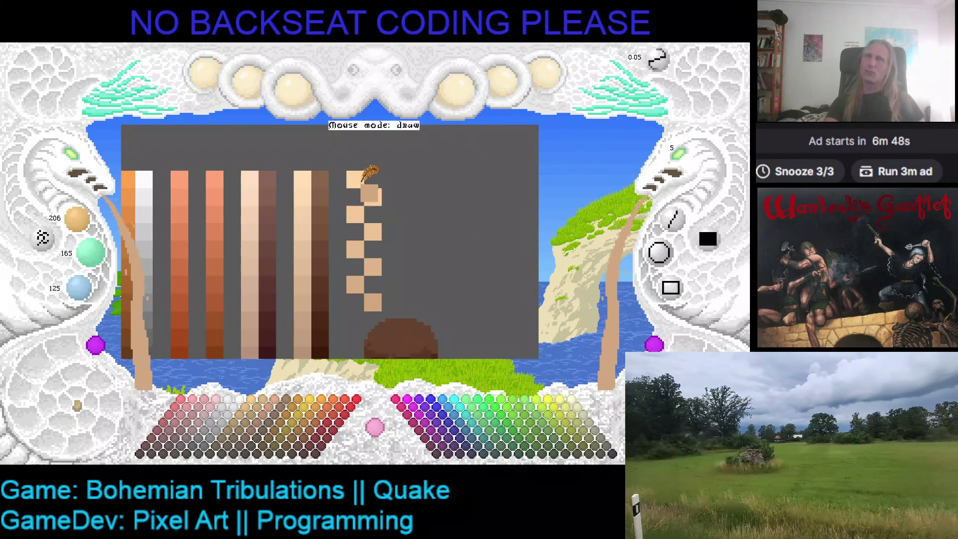
{"action": "scroll", "coordinate": [413, 224], "scroll_direction": "up", "scroll_amount": 1}
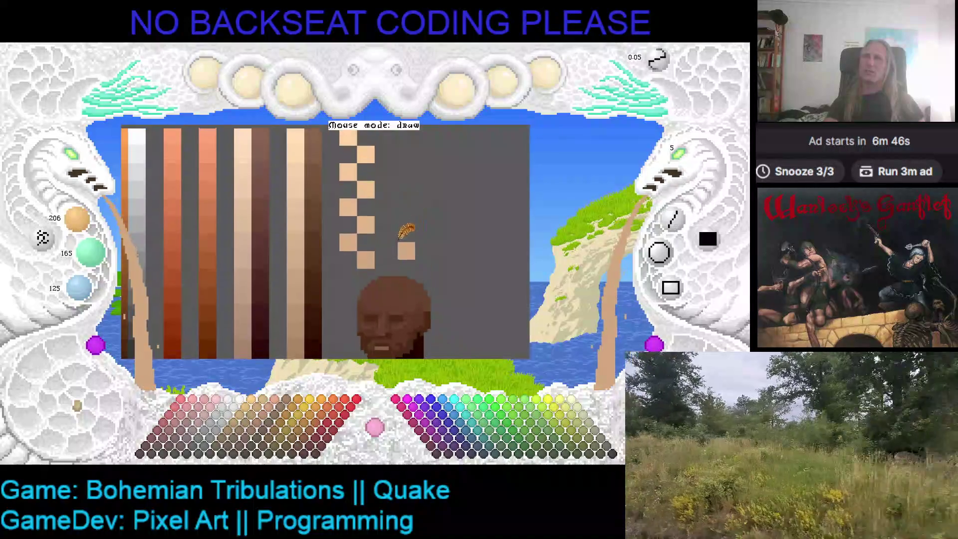
{"action": "scroll", "coordinate": [353, 252], "scroll_direction": "down", "scroll_amount": 1}
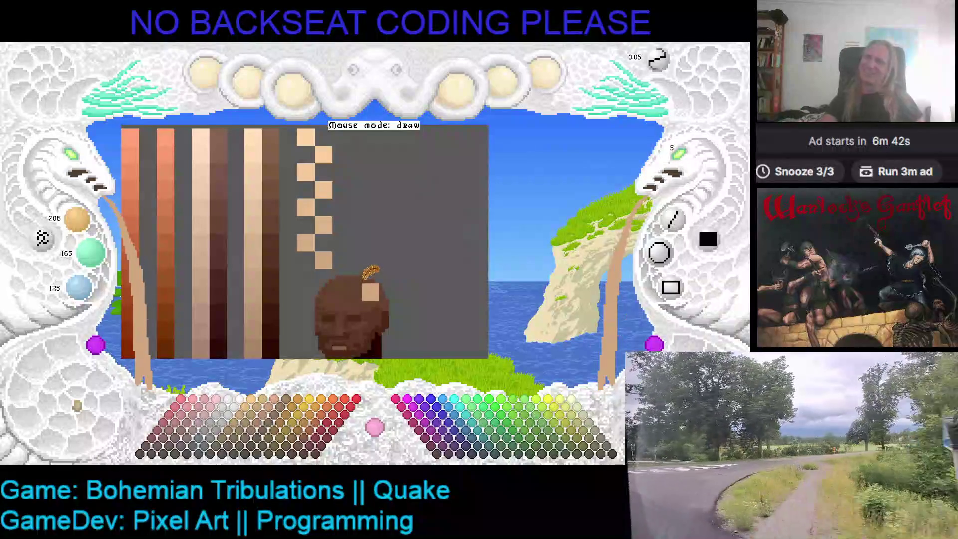
{"action": "scroll", "coordinate": [414, 236], "scroll_direction": "up", "scroll_amount": 1}
{"action": "key", "text": "alt+Tab"}
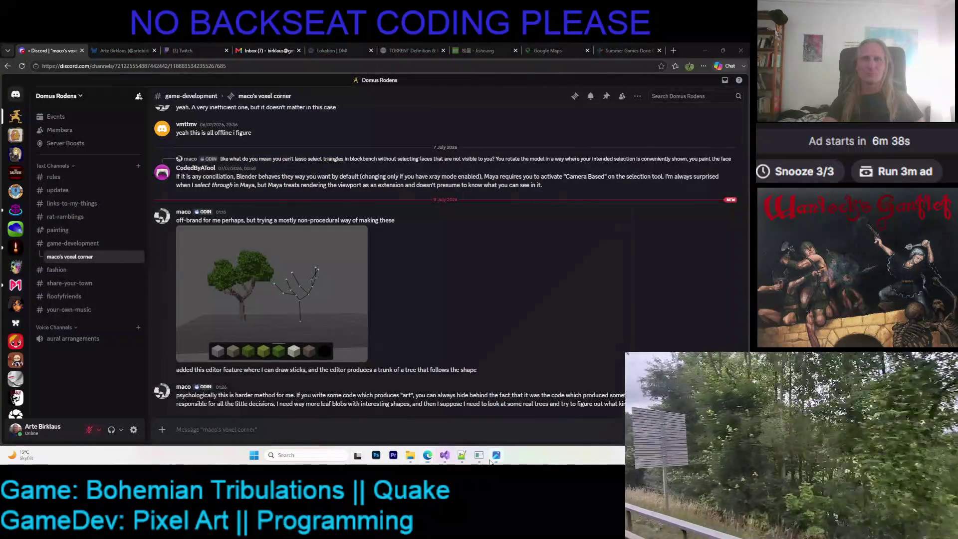
Switch windows to bring up the Giant Toad reference screenshot.
{"action": "key", "text": "alt+Tab"}
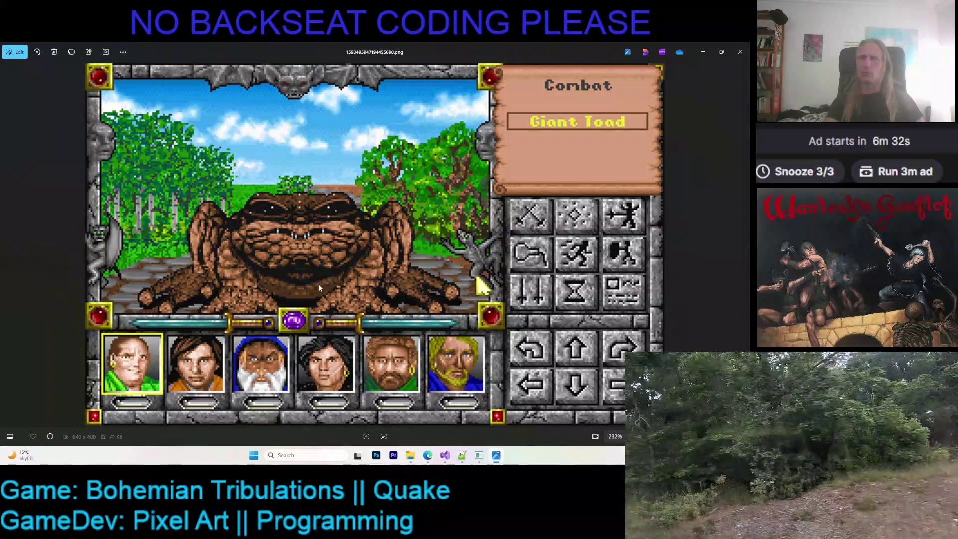
{"action": "scroll", "coordinate": [401, 363], "scroll_direction": "up", "scroll_amount": 3}
{"action": "scroll", "coordinate": [404, 364], "scroll_direction": "up", "scroll_amount": 2}
{"action": "scroll", "coordinate": [402, 365], "scroll_direction": "down", "scroll_amount": 1}
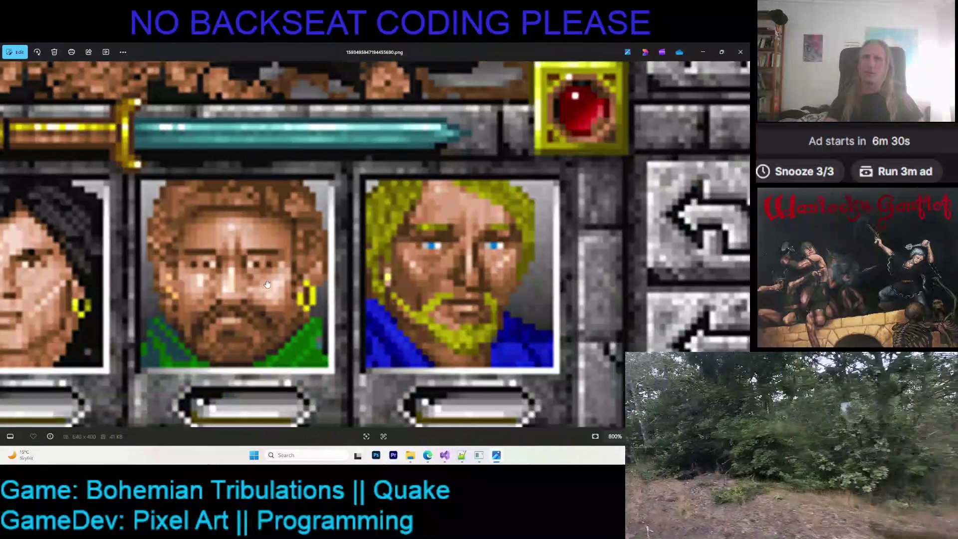
{"action": "left_click_drag", "start_coordinate": [403, 364], "coordinate": [364, 271]}
{"action": "scroll", "coordinate": [365, 271], "scroll_direction": "down", "scroll_amount": 4}
{"action": "scroll", "coordinate": [363, 265], "scroll_direction": "down", "scroll_amount": 3}
{"action": "scroll", "coordinate": [362, 261], "scroll_direction": "up", "scroll_amount": 1}
{"action": "scroll", "coordinate": [362, 262], "scroll_direction": "up", "scroll_amount": 2}
{"action": "scroll", "coordinate": [362, 261], "scroll_direction": "up", "scroll_amount": 1}
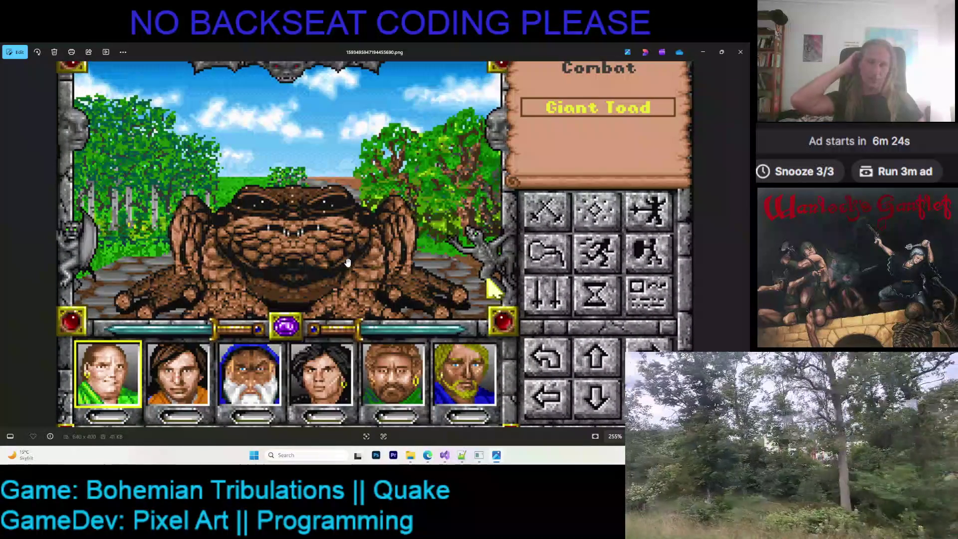
{"action": "left_click_drag", "start_coordinate": [356, 263], "coordinate": [355, 245]}
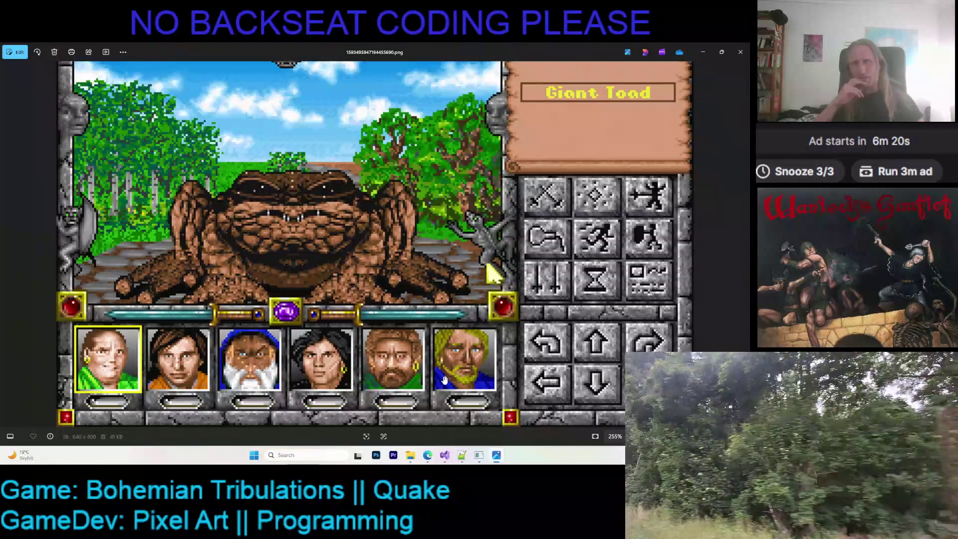
{"action": "scroll", "coordinate": [408, 359], "scroll_direction": "up", "scroll_amount": 2}
{"action": "scroll", "coordinate": [408, 360], "scroll_direction": "up", "scroll_amount": 2}
{"action": "scroll", "coordinate": [404, 355], "scroll_direction": "down", "scroll_amount": 5}
{"action": "scroll", "coordinate": [404, 353], "scroll_direction": "down", "scroll_amount": 3}
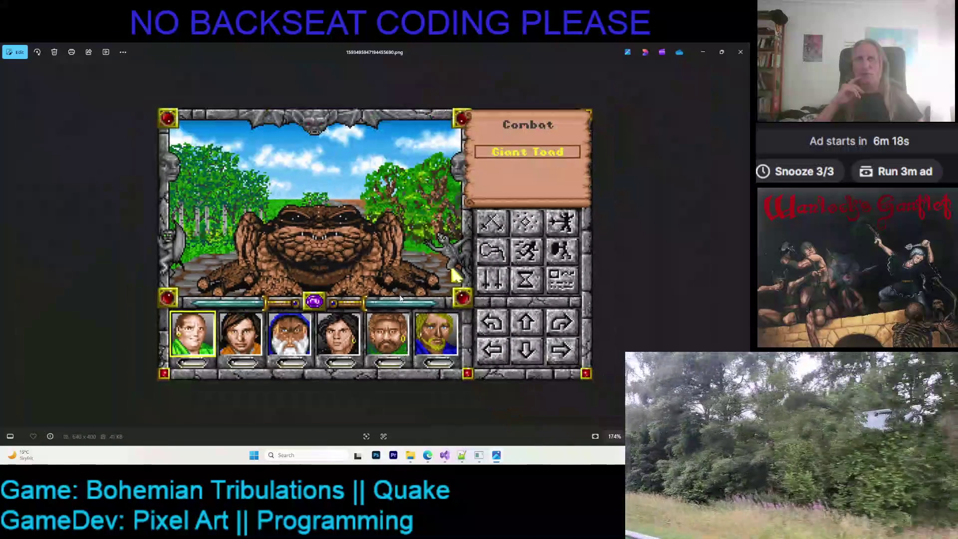
{"action": "scroll", "coordinate": [364, 215], "scroll_direction": "up", "scroll_amount": 1}
{"action": "scroll", "coordinate": [364, 215], "scroll_direction": "up", "scroll_amount": 1}
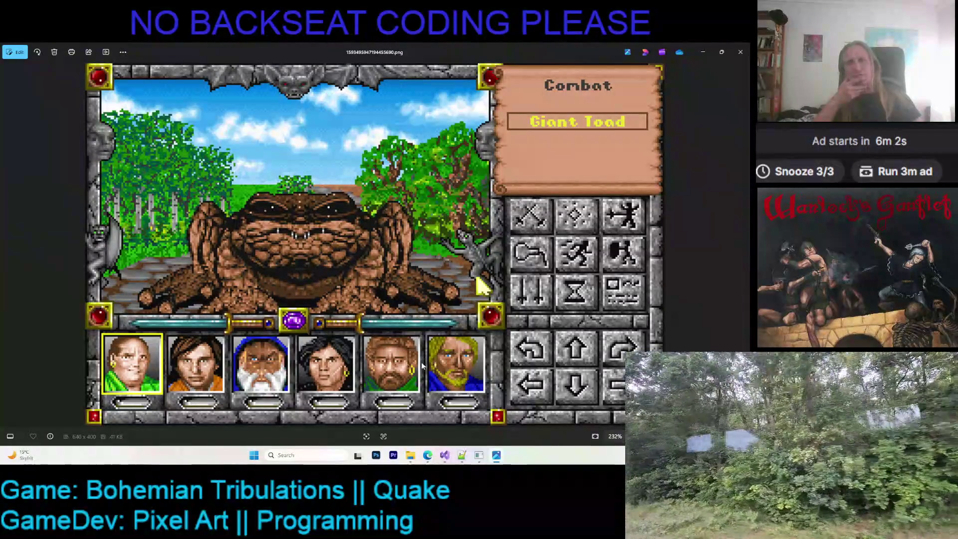
{"action": "scroll", "coordinate": [423, 365], "scroll_direction": "up", "scroll_amount": 3}
{"action": "scroll", "coordinate": [431, 315], "scroll_direction": "up", "scroll_amount": 2}
{"action": "scroll", "coordinate": [442, 239], "scroll_direction": "up", "scroll_amount": 1}
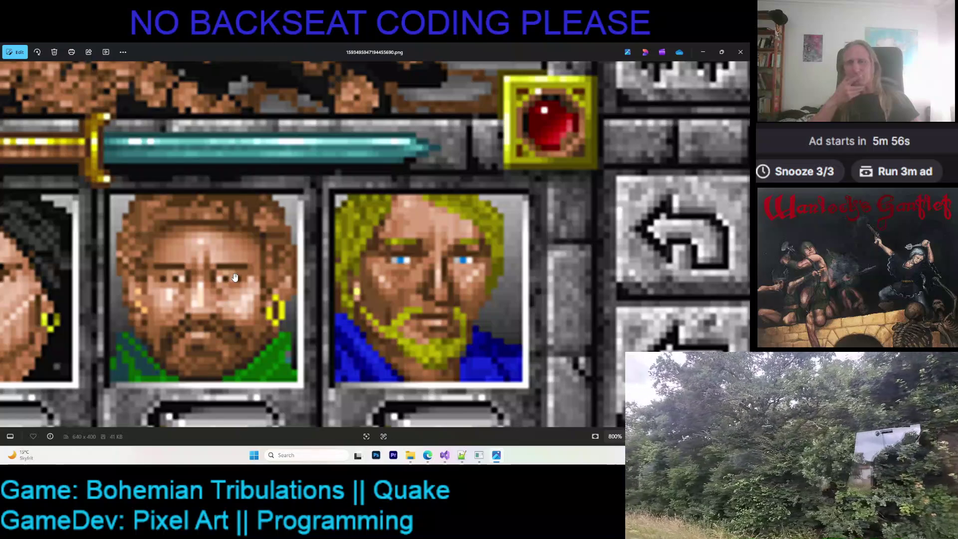
{"action": "scroll", "coordinate": [227, 277], "scroll_direction": "left", "scroll_amount": 5}
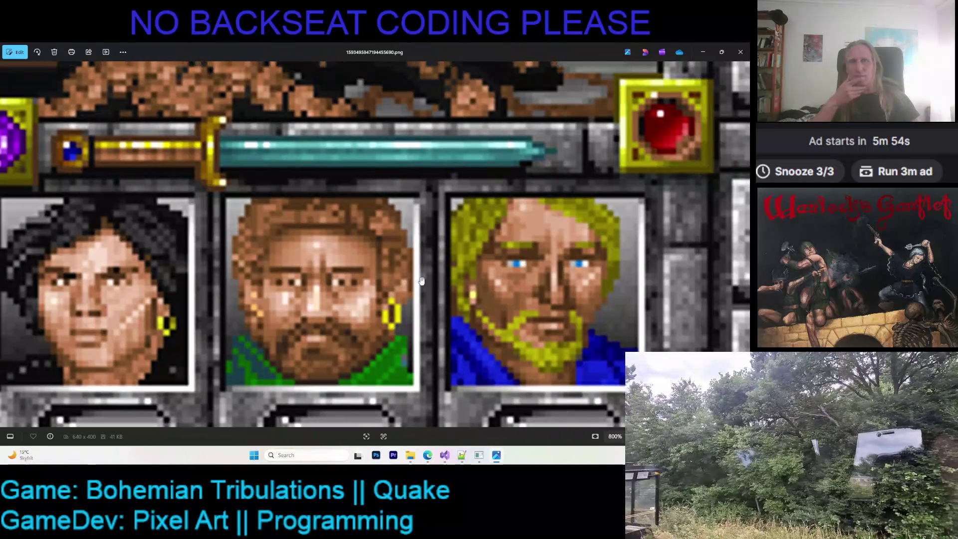
{"action": "scroll", "coordinate": [189, 301], "scroll_direction": "left", "scroll_amount": 4}
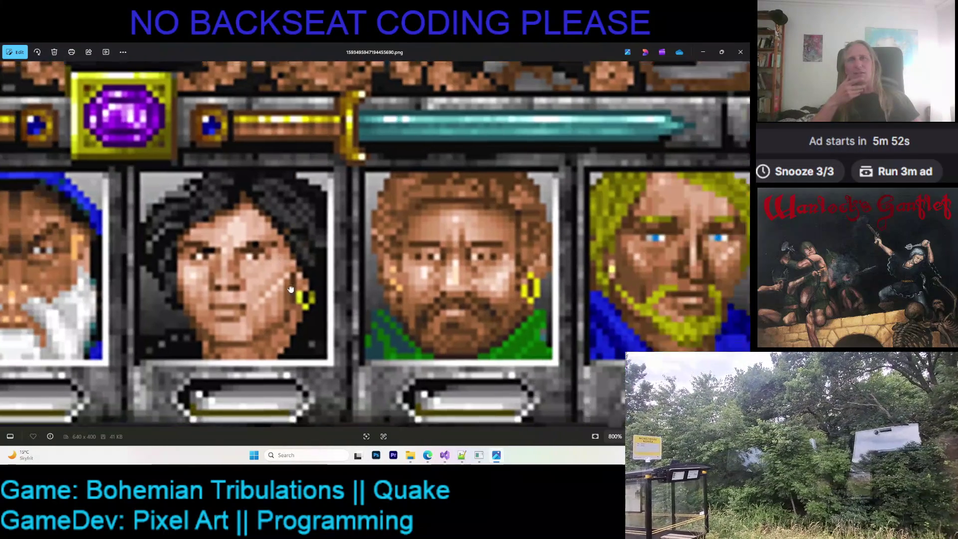
{"action": "scroll", "coordinate": [315, 273], "scroll_direction": "left", "scroll_amount": 10}
{"action": "scroll", "coordinate": [315, 273], "scroll_direction": "left", "scroll_amount": 10}
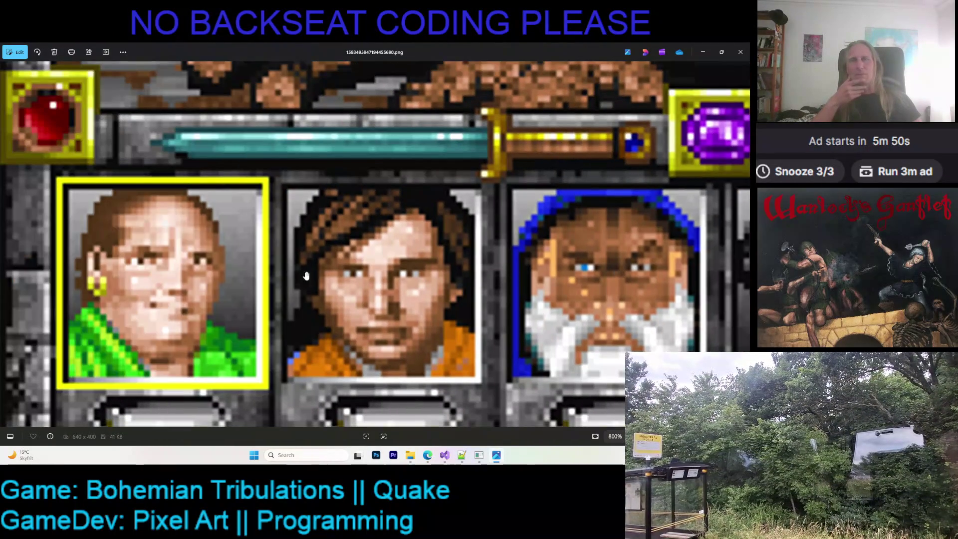
{"action": "scroll", "coordinate": [382, 234], "scroll_direction": "right", "scroll_amount": 2}
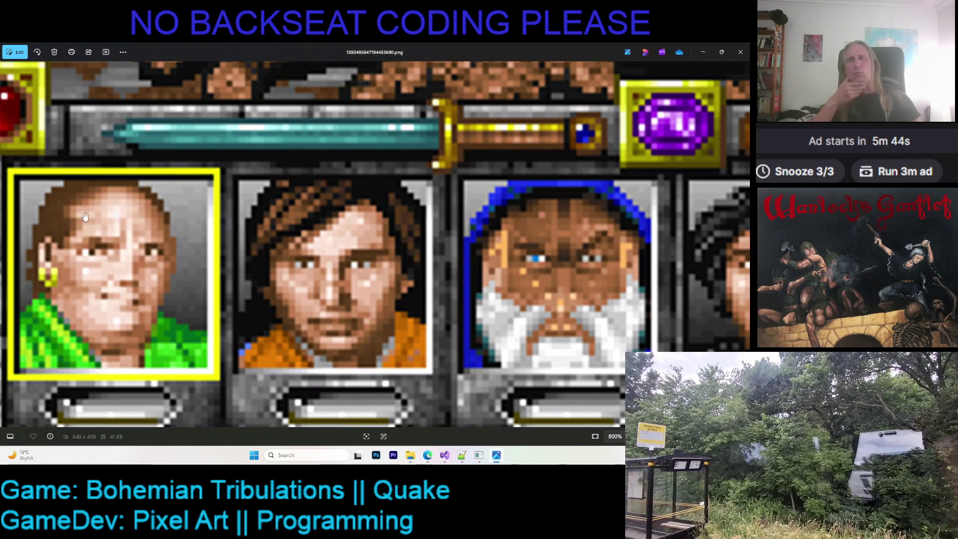
{"action": "scroll", "coordinate": [274, 246], "scroll_direction": "down", "scroll_amount": 2}
{"action": "scroll", "coordinate": [281, 262], "scroll_direction": "down", "scroll_amount": 1}
{"action": "scroll", "coordinate": [289, 281], "scroll_direction": "down", "scroll_amount": 1}
{"action": "scroll", "coordinate": [299, 303], "scroll_direction": "down", "scroll_amount": 1}
{"action": "scroll", "coordinate": [329, 266], "scroll_direction": "down", "scroll_amount": 1}
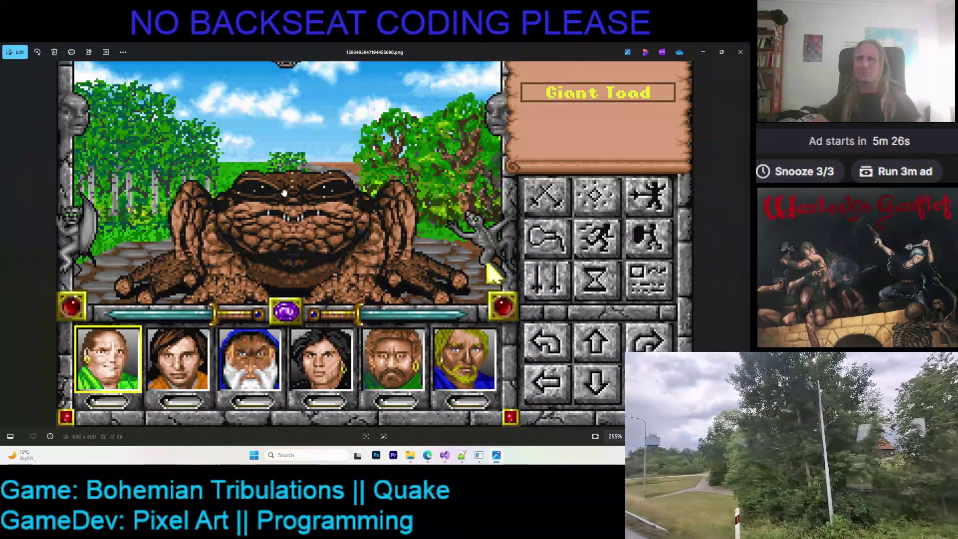
{"action": "scroll", "coordinate": [310, 311], "scroll_direction": "up", "scroll_amount": 2}
{"action": "scroll", "coordinate": [311, 313], "scroll_direction": "up", "scroll_amount": 3}
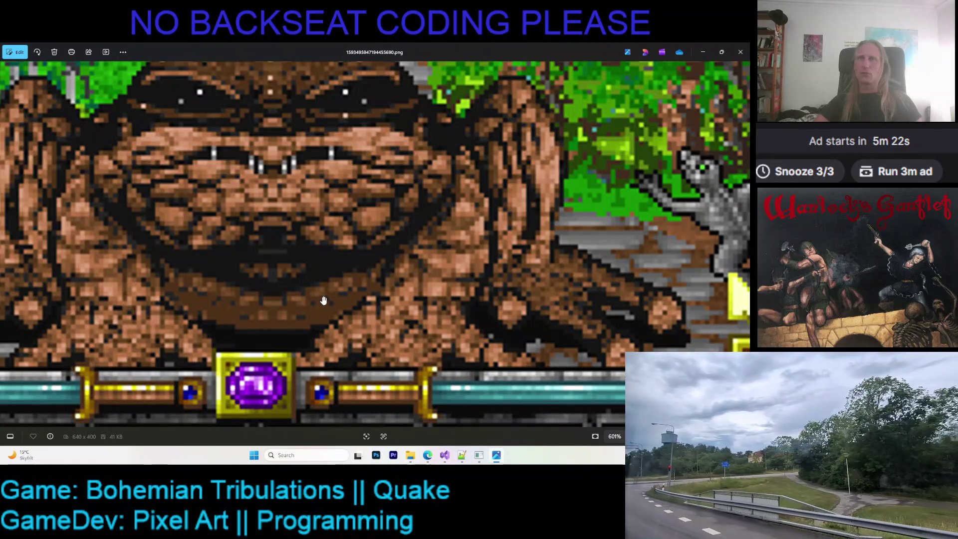
{"action": "scroll", "coordinate": [442, 225], "scroll_direction": "down", "scroll_amount": 3}
{"action": "scroll", "coordinate": [357, 191], "scroll_direction": "right", "scroll_amount": 2}
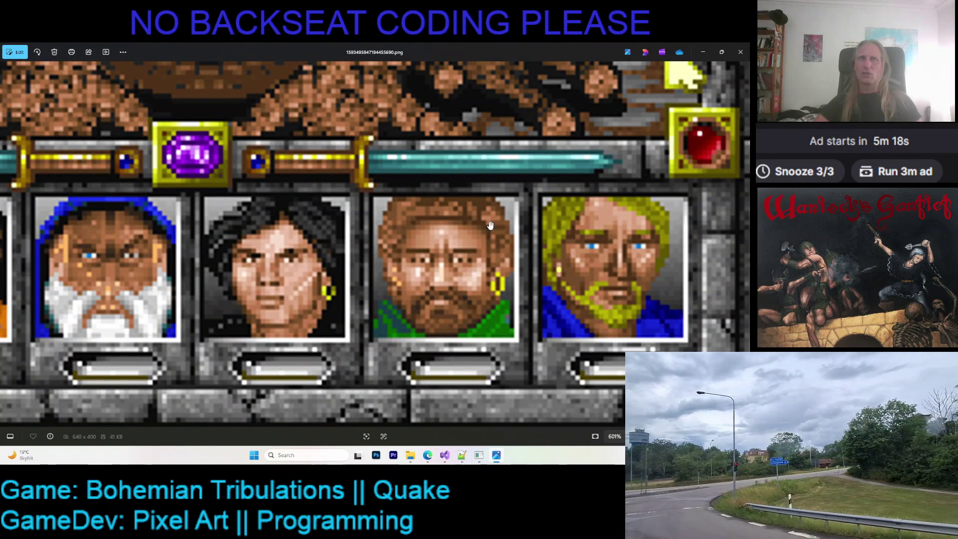
{"action": "scroll", "coordinate": [493, 263], "scroll_direction": "up", "scroll_amount": 3}
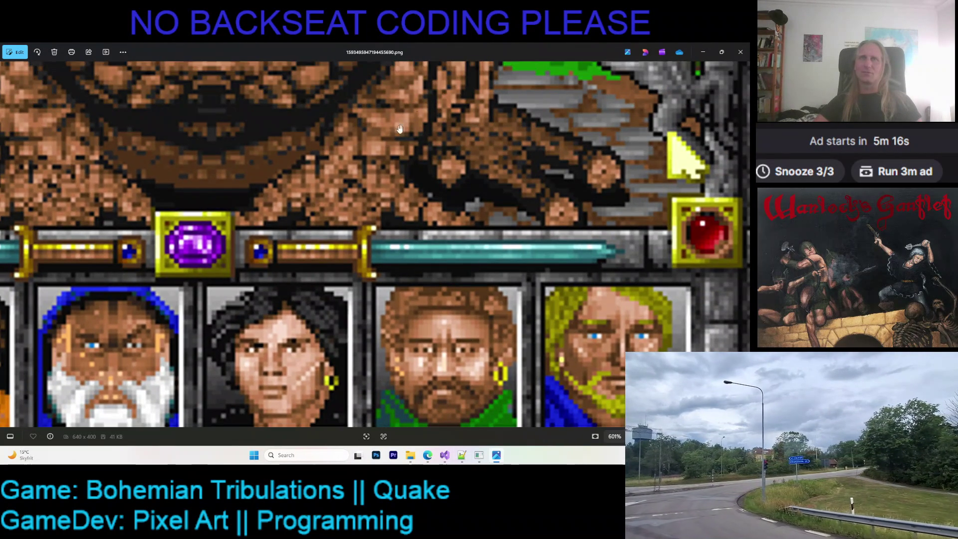
Pan the screenshot to the stone below the portraits, then return to the pixel editor.
{"action": "mouse_move", "coordinate": [411, 300]}
{"action": "left_mouse_down"}
{"action": "mouse_move", "coordinate": [397, 220]}
{"action": "mouse_move", "coordinate": [390, 364]}
{"action": "left_mouse_up"}
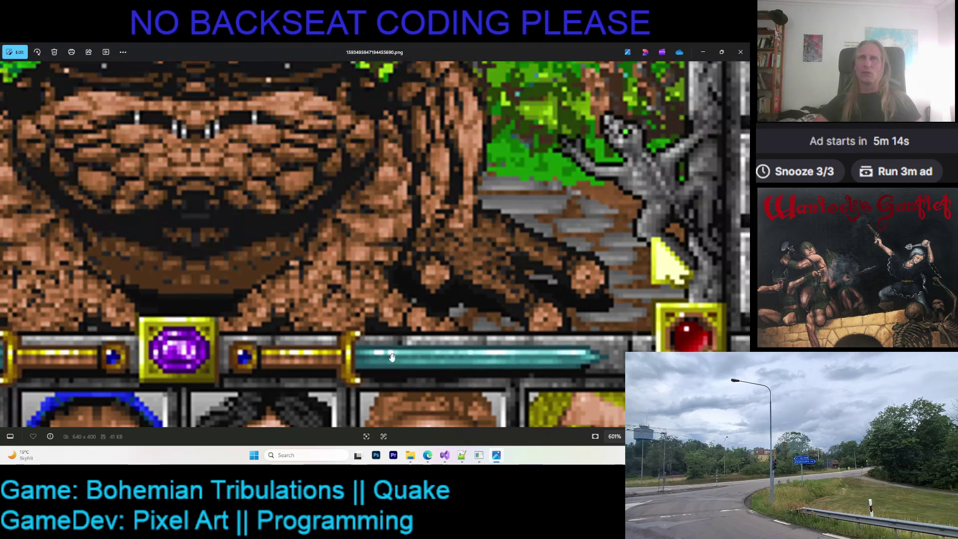
{"action": "scroll", "coordinate": [404, 204], "scroll_direction": "down", "scroll_amount": 5}
{"action": "scroll", "coordinate": [397, 246], "scroll_direction": "down", "scroll_amount": 2}
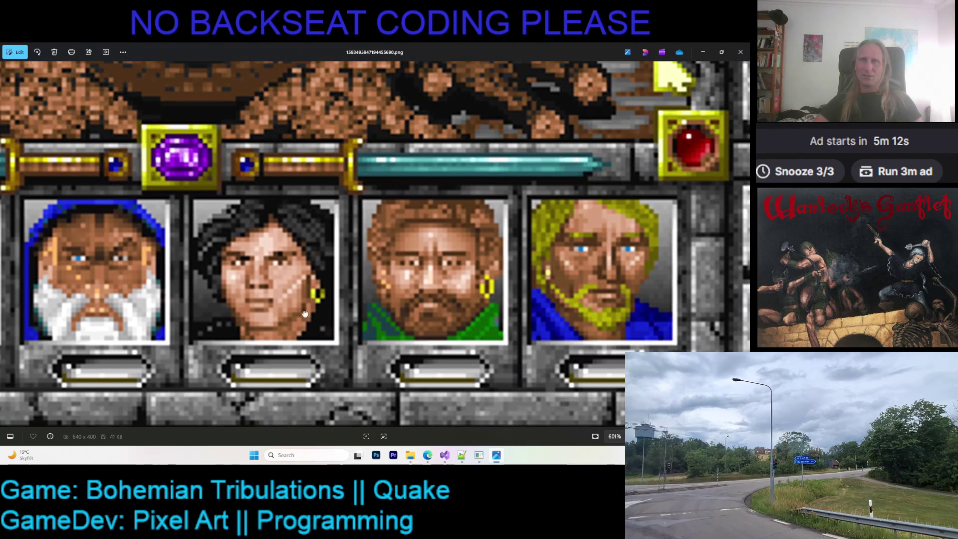
{"action": "scroll", "coordinate": [269, 313], "scroll_direction": "left", "scroll_amount": 5}
{"action": "scroll", "coordinate": [274, 299], "scroll_direction": "right", "scroll_amount": 7}
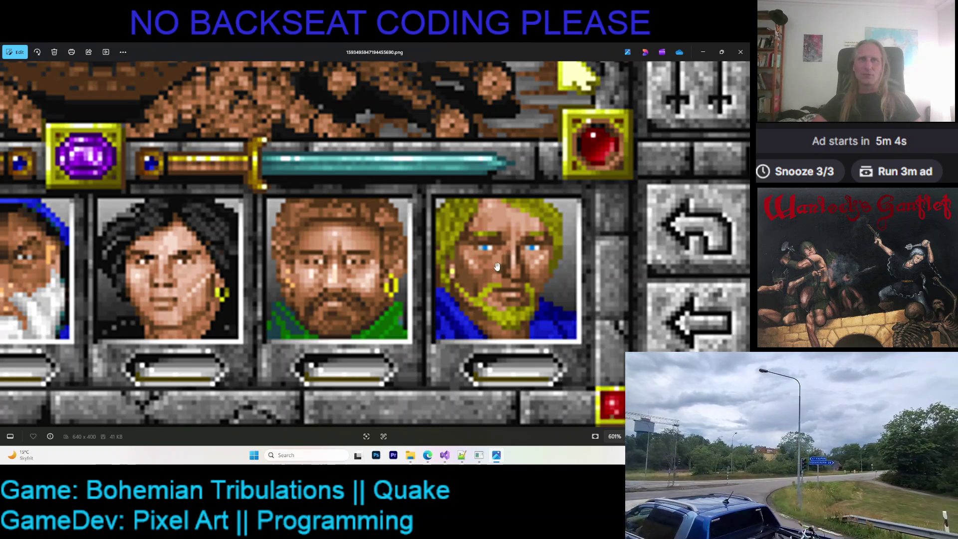
{"action": "scroll", "coordinate": [502, 274], "scroll_direction": "up", "scroll_amount": 2}
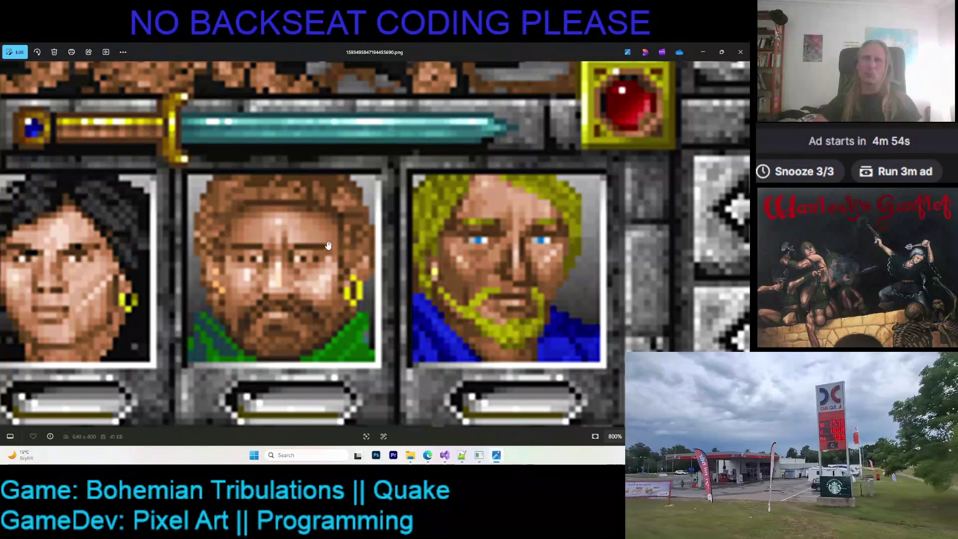
{"action": "scroll", "coordinate": [304, 234], "scroll_direction": "down", "scroll_amount": 3}
{"action": "scroll", "coordinate": [334, 245], "scroll_direction": "down", "scroll_amount": 2}
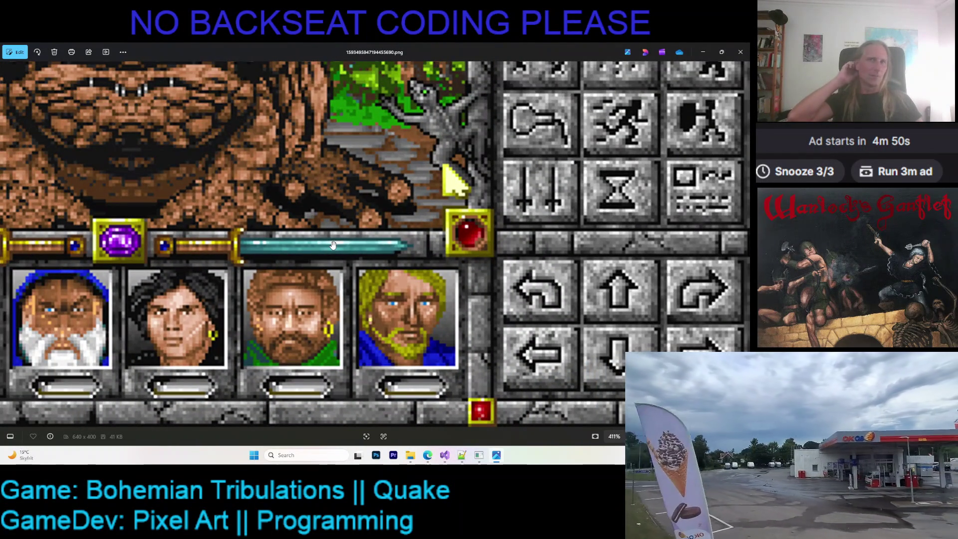
{"action": "scroll", "coordinate": [339, 324], "scroll_direction": "left", "scroll_amount": 3}
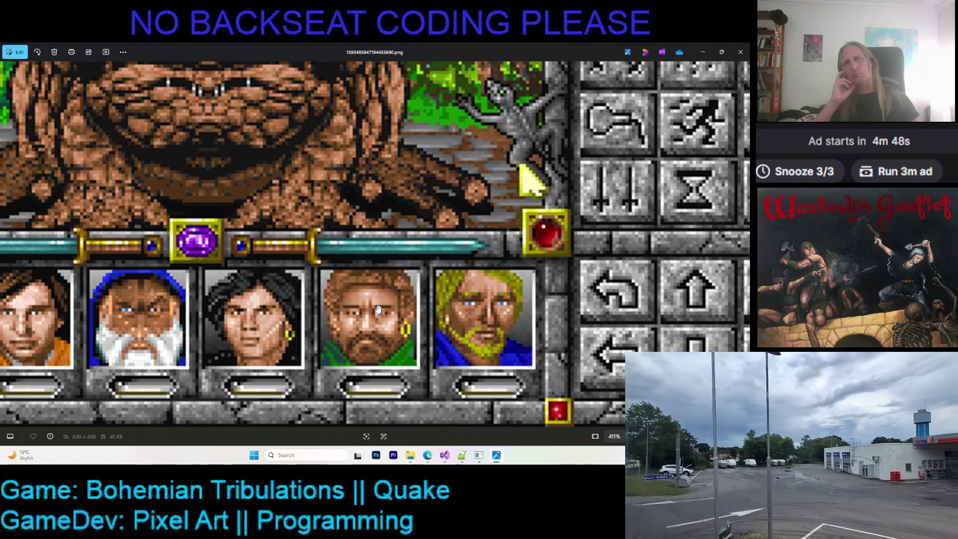
{"action": "scroll", "coordinate": [329, 318], "scroll_direction": "left", "scroll_amount": 5}
{"action": "scroll", "coordinate": [281, 299], "scroll_direction": "right", "scroll_amount": 4}
{"action": "scroll", "coordinate": [281, 299], "scroll_direction": "left", "scroll_amount": 2}
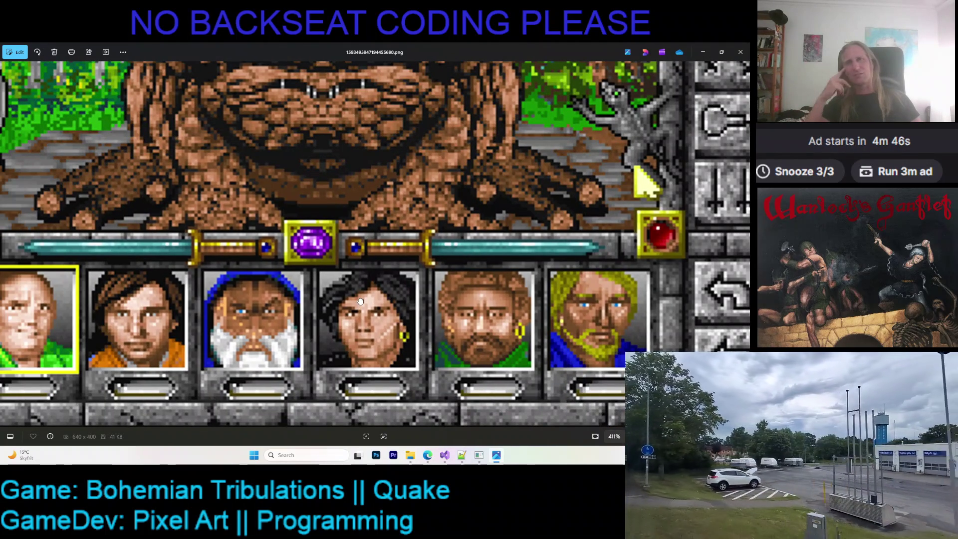
{"action": "scroll", "coordinate": [352, 298], "scroll_direction": "down", "scroll_amount": 2}
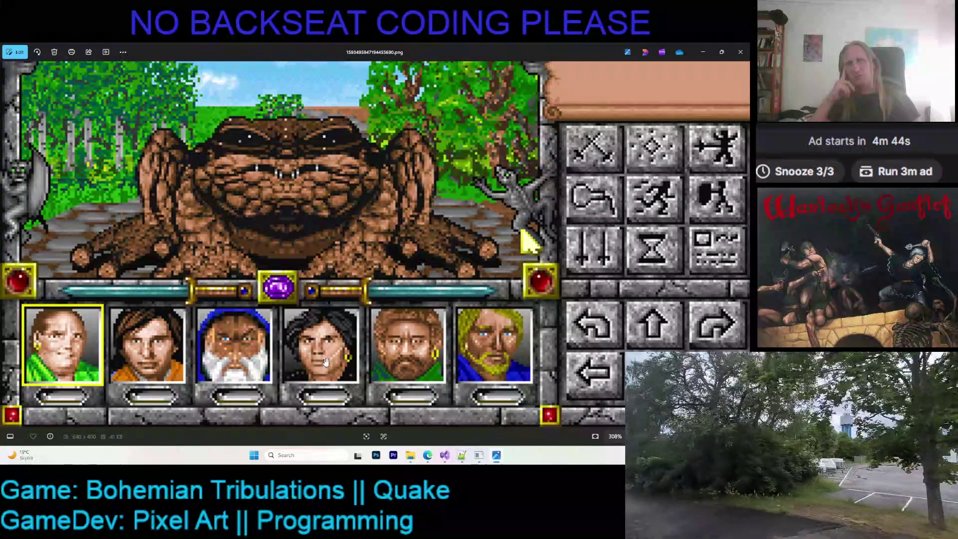
{"action": "scroll", "coordinate": [325, 362], "scroll_direction": "up", "scroll_amount": 3}
{"action": "scroll", "coordinate": [326, 344], "scroll_direction": "up", "scroll_amount": 2}
{"action": "scroll", "coordinate": [327, 329], "scroll_direction": "up", "scroll_amount": 1}
{"action": "scroll", "coordinate": [327, 318], "scroll_direction": "up", "scroll_amount": 2}
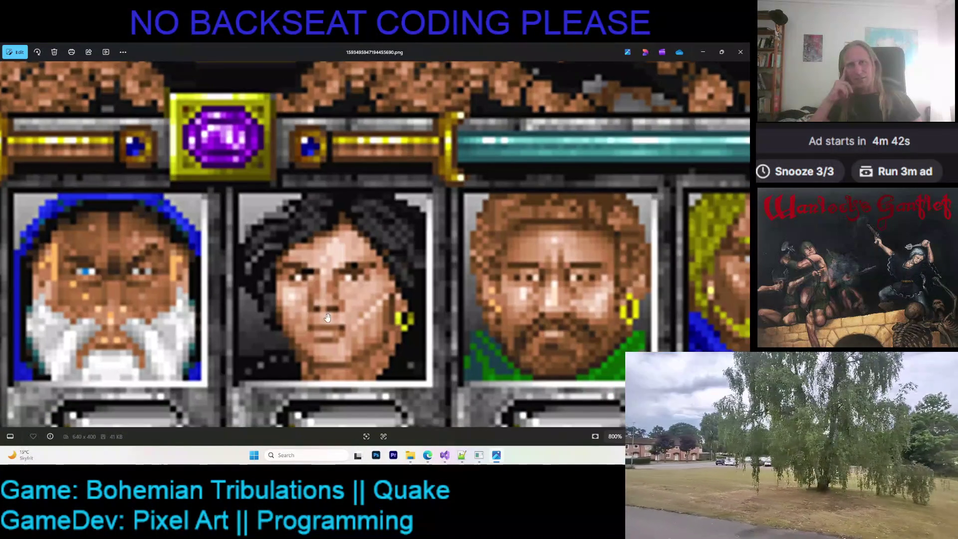
{"action": "scroll", "coordinate": [395, 310], "scroll_direction": "down", "scroll_amount": 1}
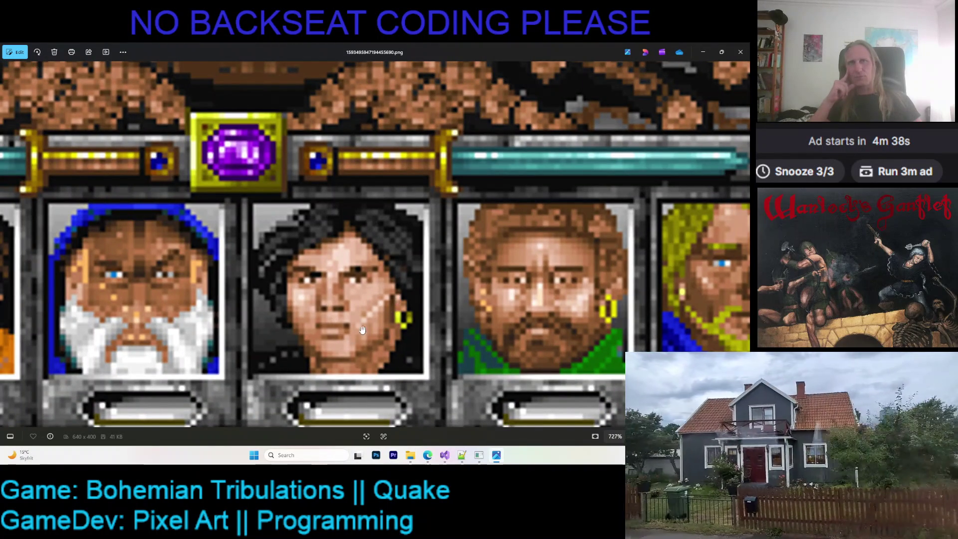
{"action": "scroll", "coordinate": [310, 340], "scroll_direction": "left", "scroll_amount": 2}
{"action": "scroll", "coordinate": [353, 298], "scroll_direction": "left", "scroll_amount": 2}
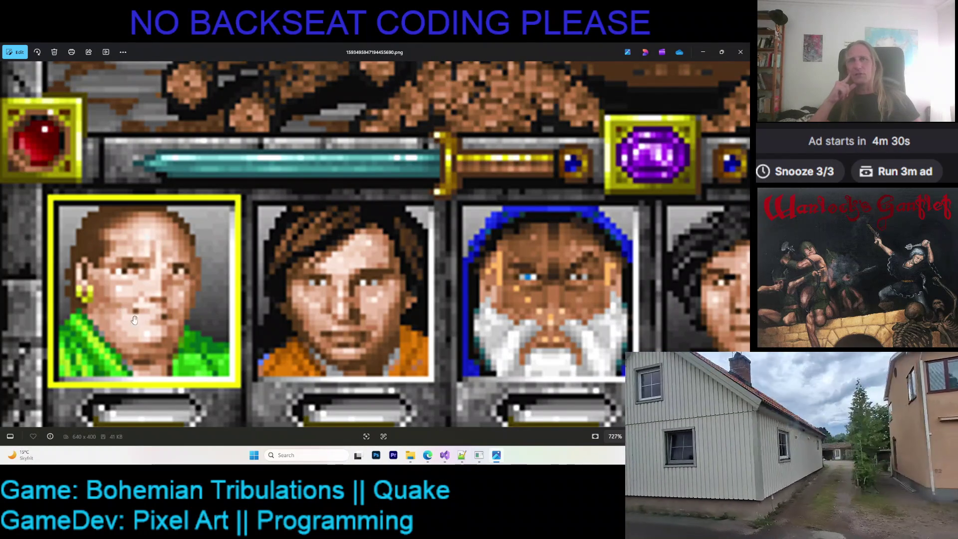
{"action": "scroll", "coordinate": [124, 317], "scroll_direction": "up", "scroll_amount": 1}
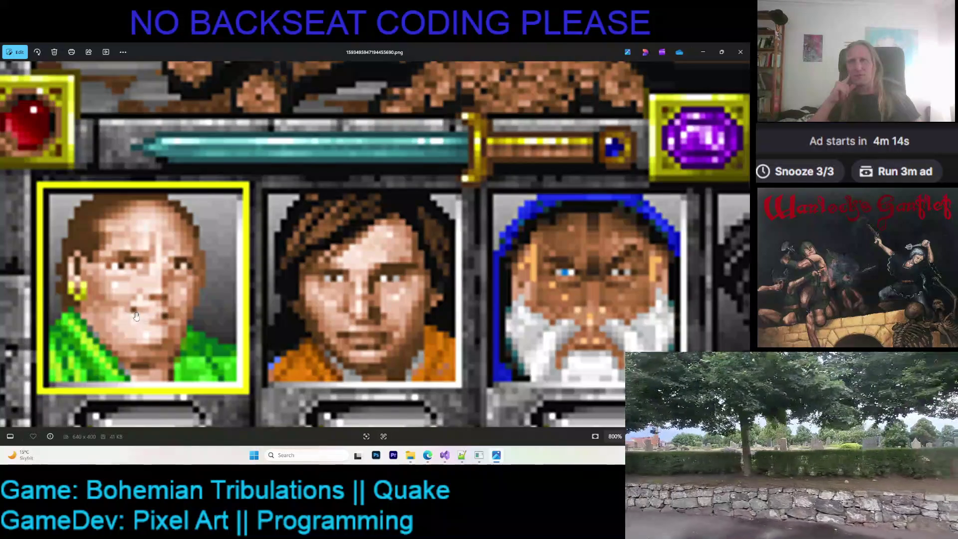
{"action": "scroll", "coordinate": [191, 332], "scroll_direction": "down", "scroll_amount": 5}
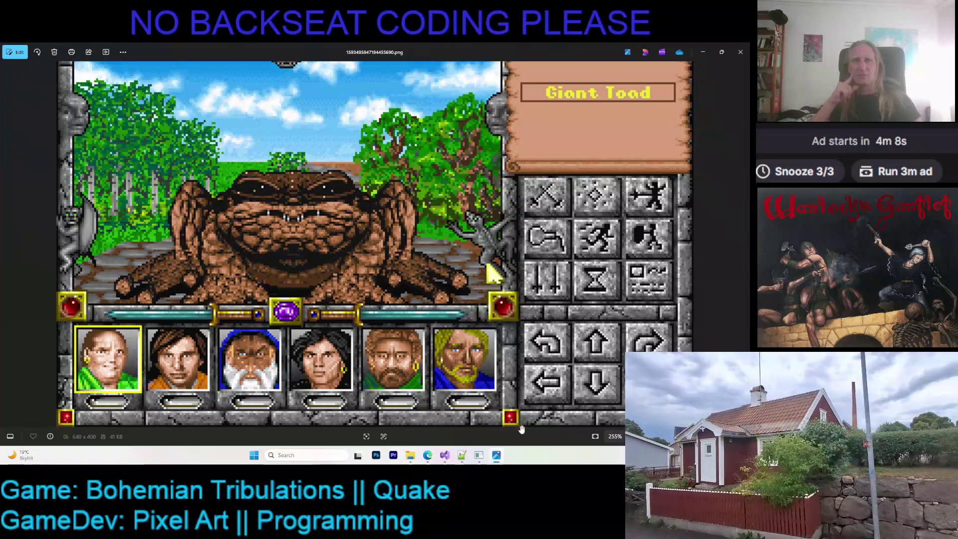
{"action": "key", "text": "alt+Tab"}
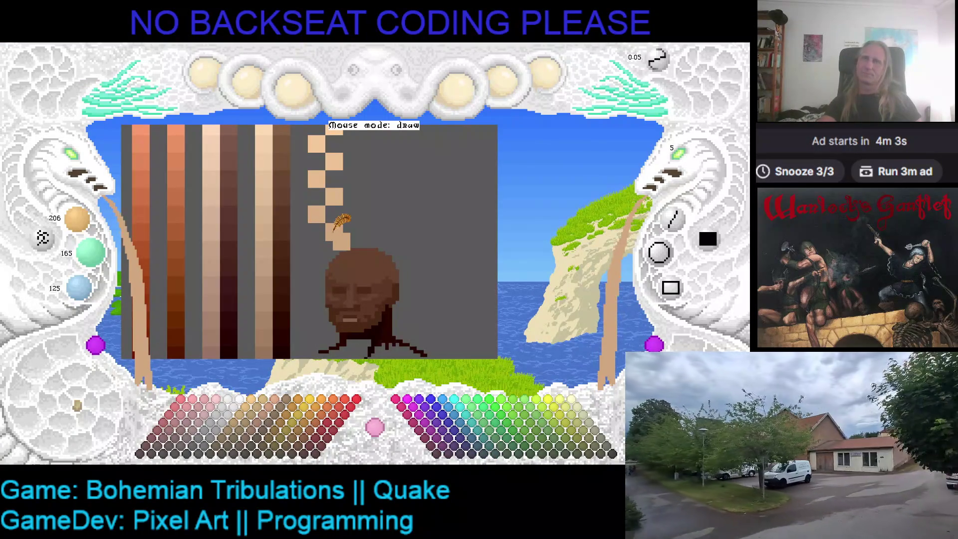
{"action": "scroll", "coordinate": [91, 226], "scroll_direction": "down", "scroll_amount": 2}
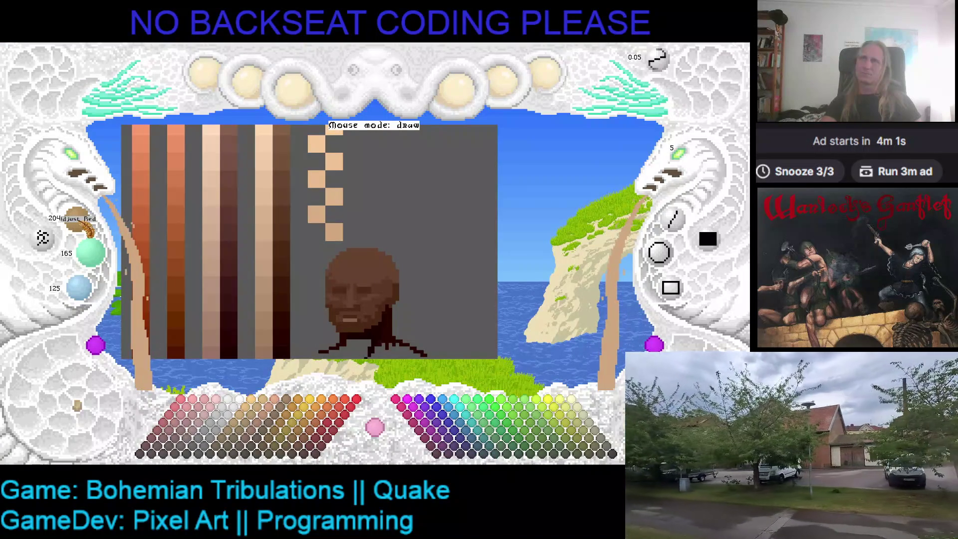
{"action": "scroll", "coordinate": [75, 218], "scroll_direction": "down", "scroll_amount": 1}
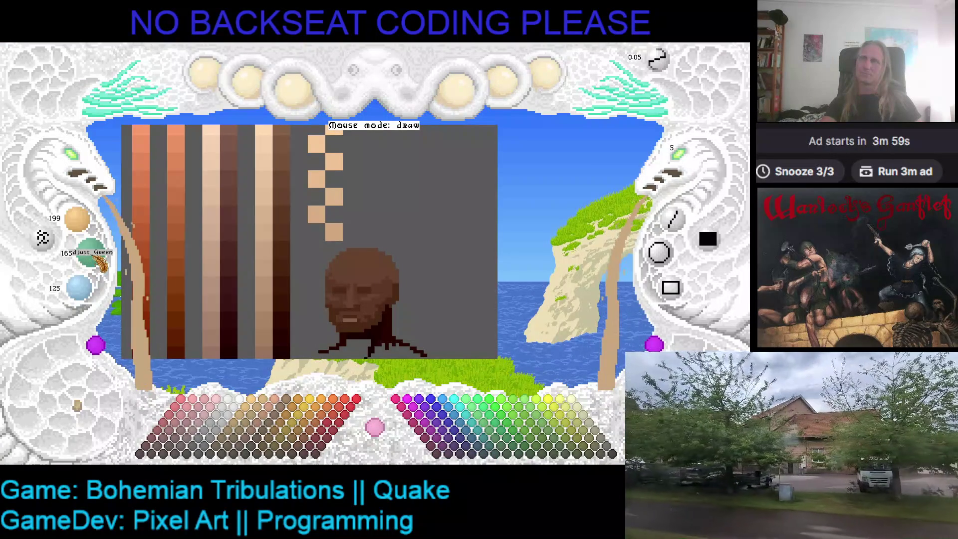
{"action": "scroll", "coordinate": [97, 257], "scroll_direction": "down", "scroll_amount": 2}
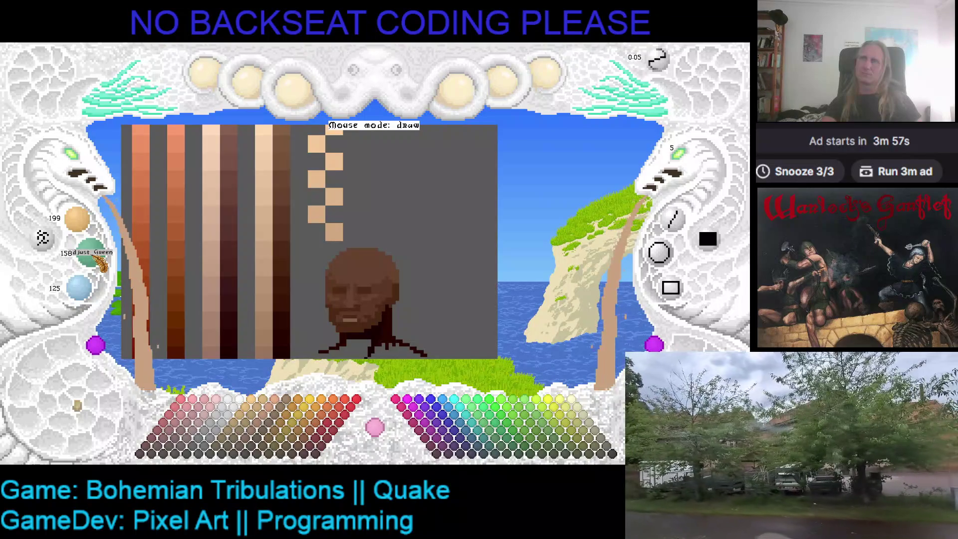
Place a tan swatch, pick the grey background and paint over the brown head figure.
{"action": "left_click", "coordinate": [316, 249]}
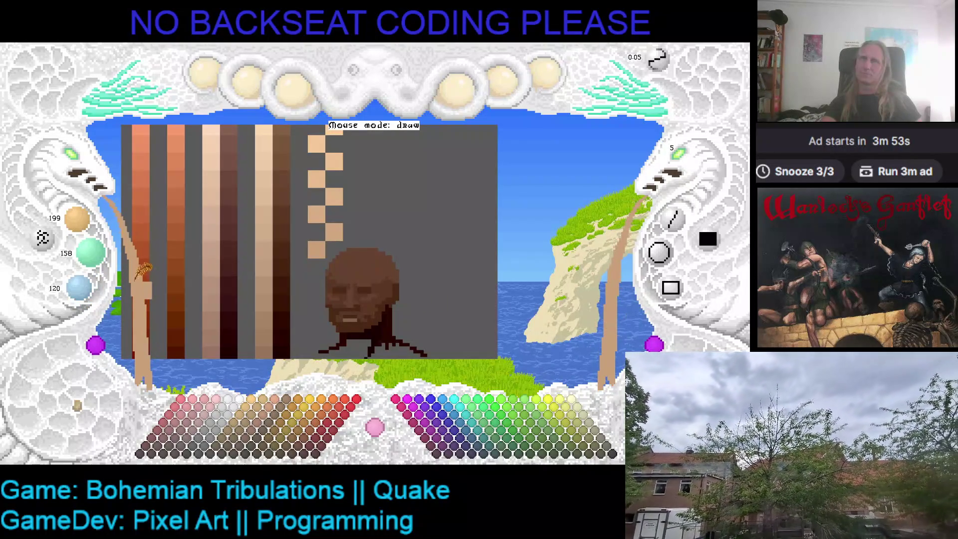
{"action": "right_click", "coordinate": [405, 247]}
{"action": "mouse_move", "coordinate": [396, 229]}
{"action": "left_mouse_down"}
{"action": "mouse_move", "coordinate": [347, 252]}
{"action": "mouse_move", "coordinate": [382, 262]}
{"action": "mouse_move", "coordinate": [341, 256]}
{"action": "mouse_move", "coordinate": [407, 279]}
{"action": "mouse_move", "coordinate": [375, 307]}
{"action": "left_mouse_up"}
{"action": "scroll", "coordinate": [377, 307], "scroll_direction": "down", "scroll_amount": 3}
{"action": "left_click_drag", "start_coordinate": [349, 225], "coordinate": [404, 271]}
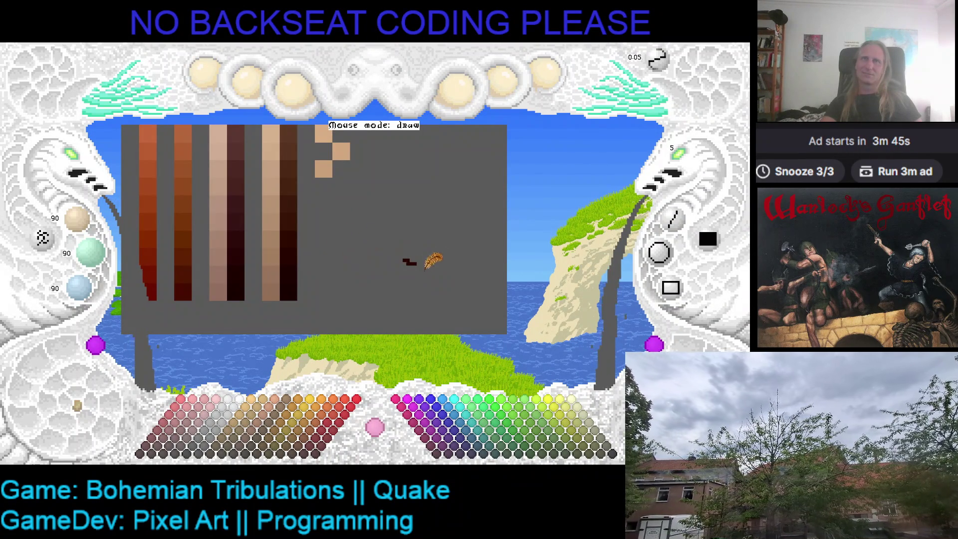
{"action": "scroll", "coordinate": [403, 247], "scroll_direction": "up", "scroll_amount": 3}
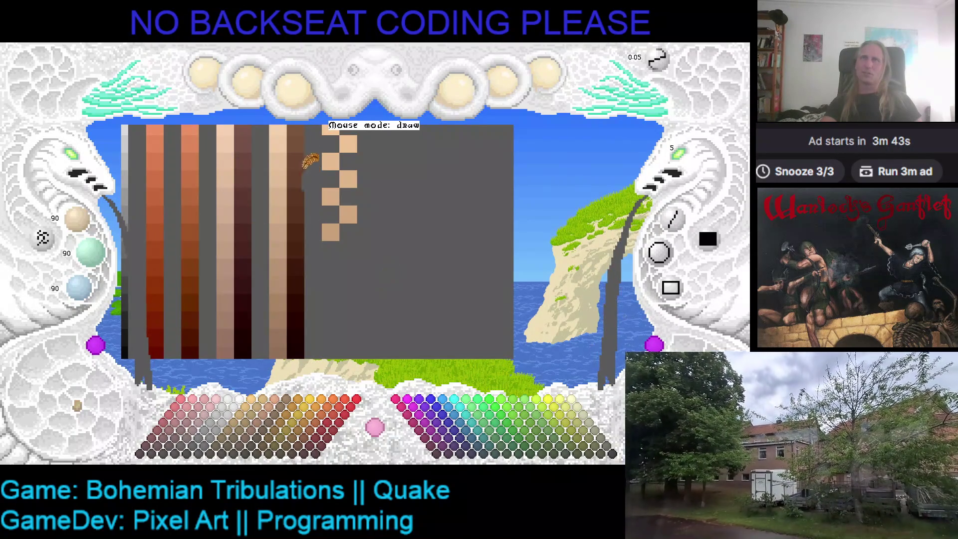
Pick the tan swatch colour and extend the checker column with three darker swatches.
{"action": "right_click", "coordinate": [332, 227]}
{"action": "scroll", "coordinate": [86, 229], "scroll_direction": "down", "scroll_amount": 2}
{"action": "scroll", "coordinate": [88, 232], "scroll_direction": "down", "scroll_amount": 3}
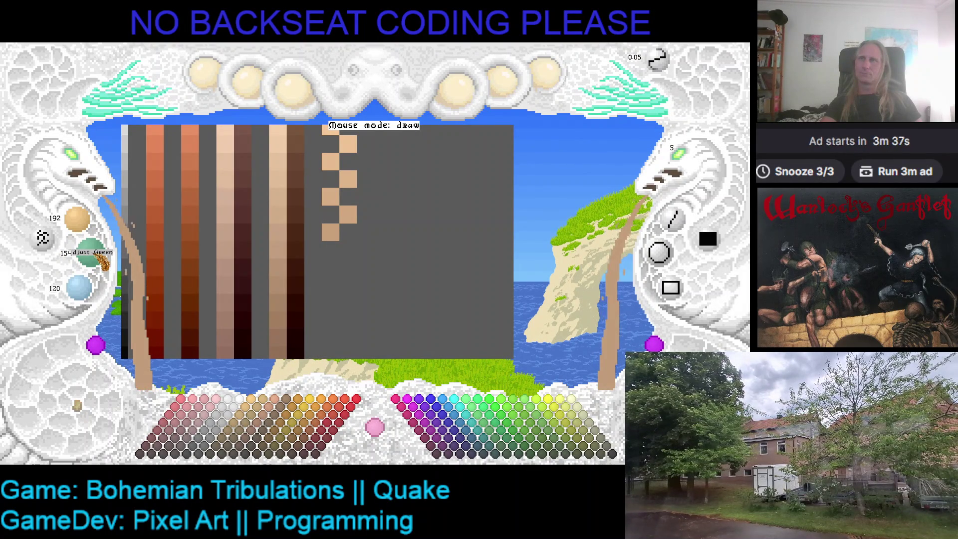
{"action": "scroll", "coordinate": [89, 253], "scroll_direction": "down", "scroll_amount": 2}
{"action": "scroll", "coordinate": [86, 290], "scroll_direction": "down", "scroll_amount": 1}
{"action": "scroll", "coordinate": [90, 296], "scroll_direction": "down", "scroll_amount": 1}
{"action": "left_click", "coordinate": [348, 249]}
{"action": "scroll", "coordinate": [88, 227], "scroll_direction": "down", "scroll_amount": 5}
{"action": "scroll", "coordinate": [103, 263], "scroll_direction": "down", "scroll_amount": 2}
{"action": "scroll", "coordinate": [102, 264], "scroll_direction": "down", "scroll_amount": 5}
{"action": "scroll", "coordinate": [88, 293], "scroll_direction": "down", "scroll_amount": 2}
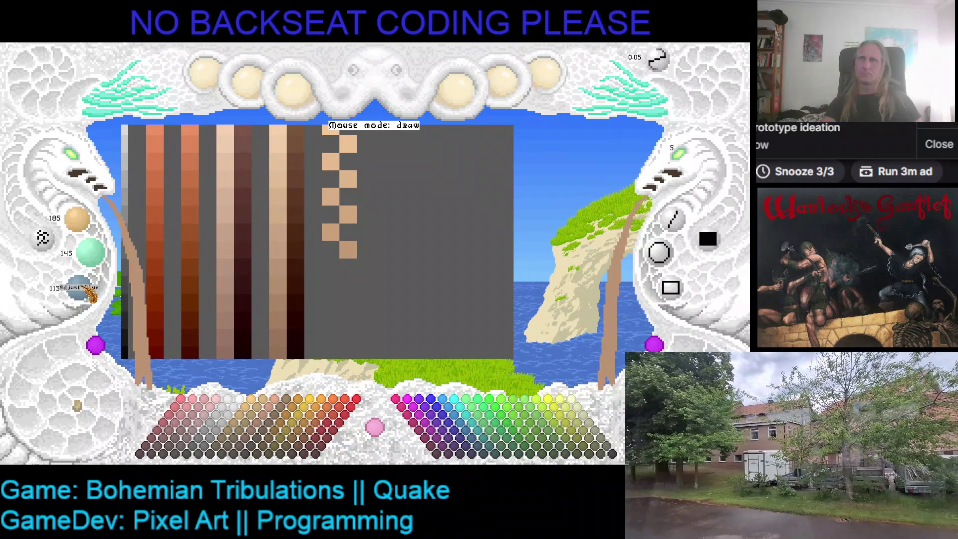
{"action": "scroll", "coordinate": [89, 294], "scroll_direction": "down", "scroll_amount": 1}
{"action": "left_click", "coordinate": [330, 267]}
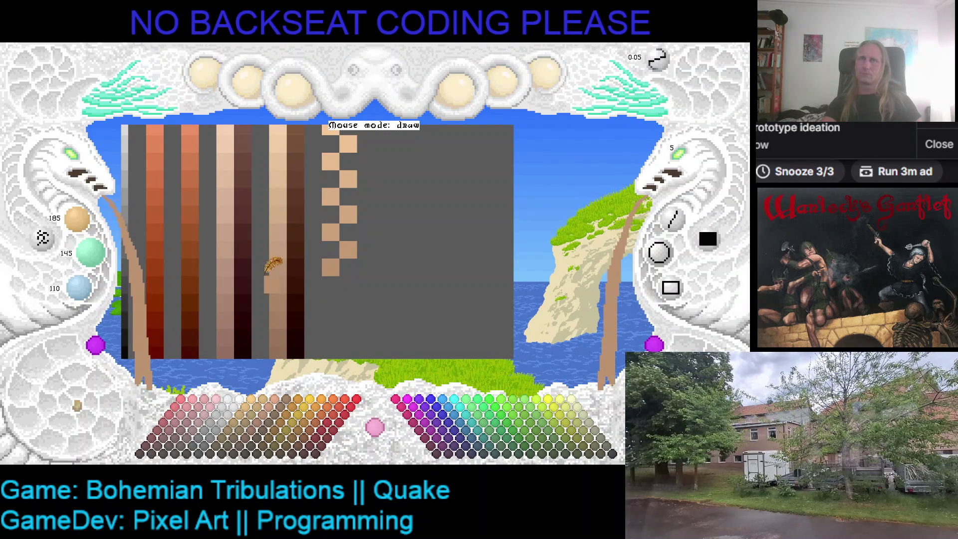
{"action": "scroll", "coordinate": [90, 232], "scroll_direction": "down", "scroll_amount": 1}
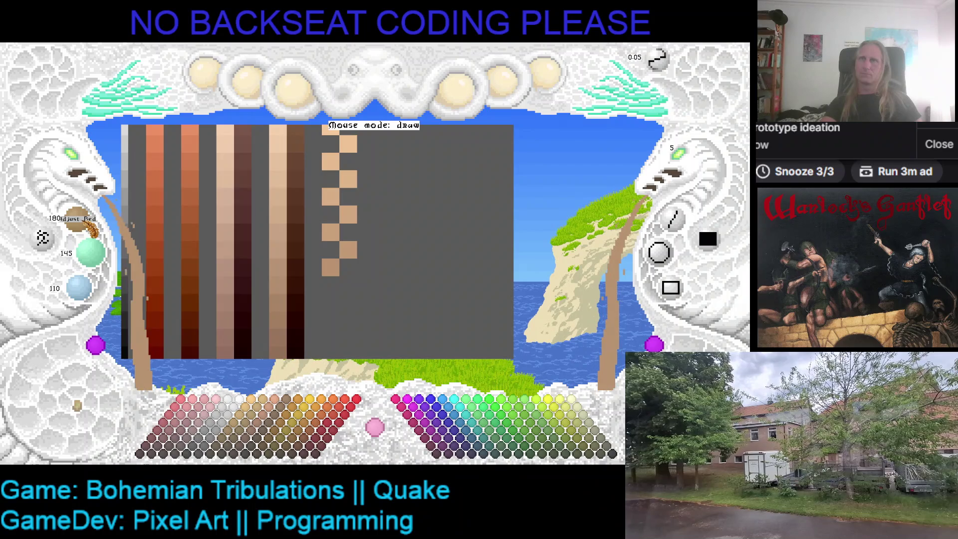
{"action": "scroll", "coordinate": [90, 224], "scroll_direction": "down", "scroll_amount": 1}
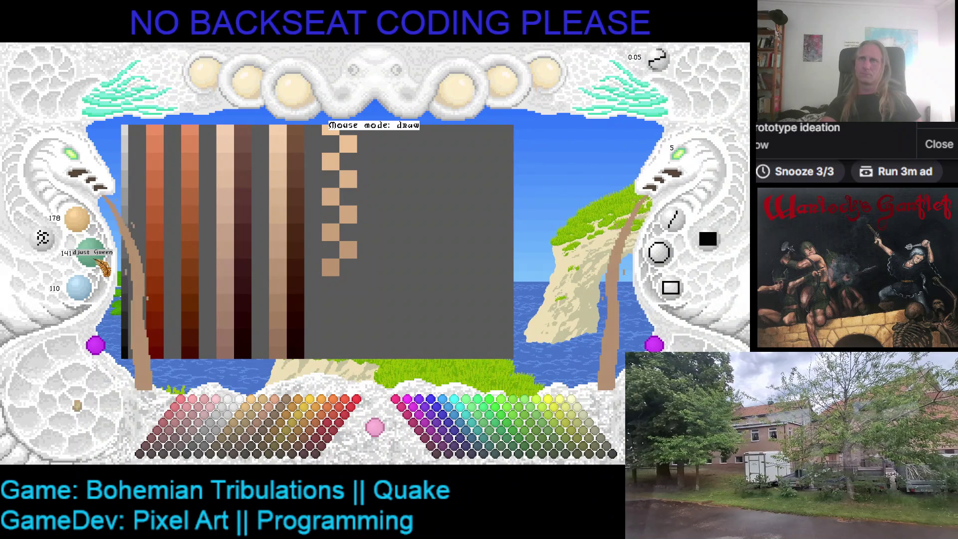
{"action": "scroll", "coordinate": [98, 260], "scroll_direction": "down", "scroll_amount": 1}
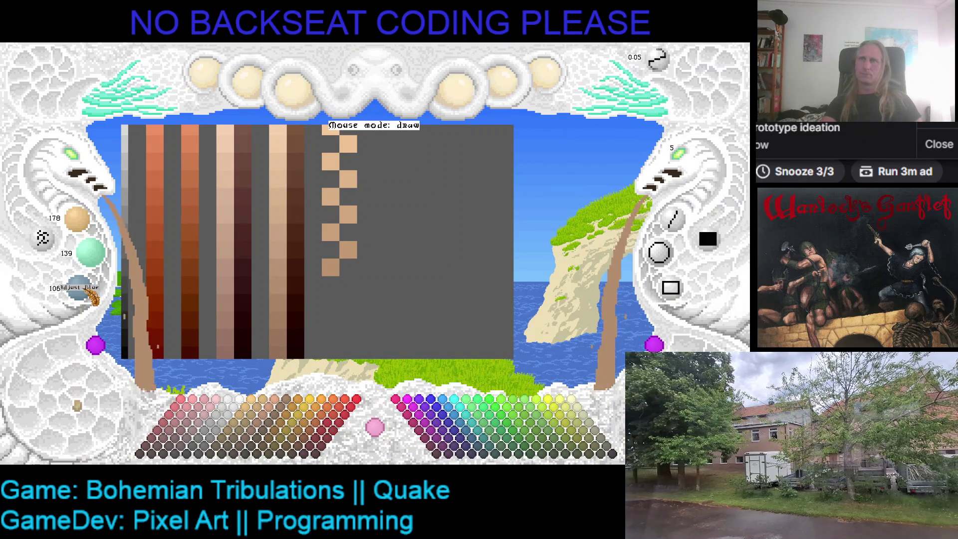
{"action": "scroll", "coordinate": [92, 296], "scroll_direction": "down", "scroll_amount": 1}
{"action": "left_click", "coordinate": [348, 285]}
{"action": "scroll", "coordinate": [92, 229], "scroll_direction": "down", "scroll_amount": 1}
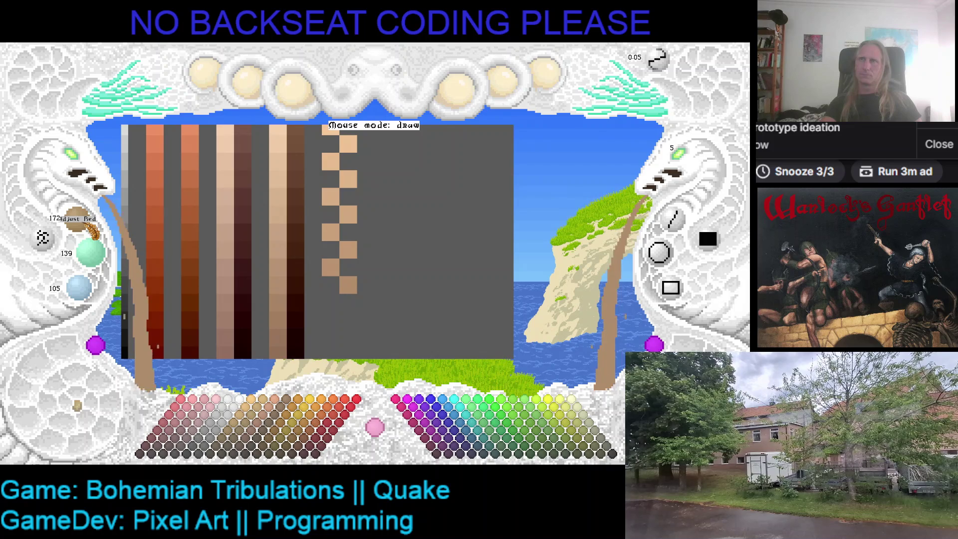
{"action": "scroll", "coordinate": [92, 229], "scroll_direction": "down", "scroll_amount": 1}
{"action": "scroll", "coordinate": [105, 260], "scroll_direction": "down", "scroll_amount": 2}
{"action": "scroll", "coordinate": [107, 263], "scroll_direction": "down", "scroll_amount": 1}
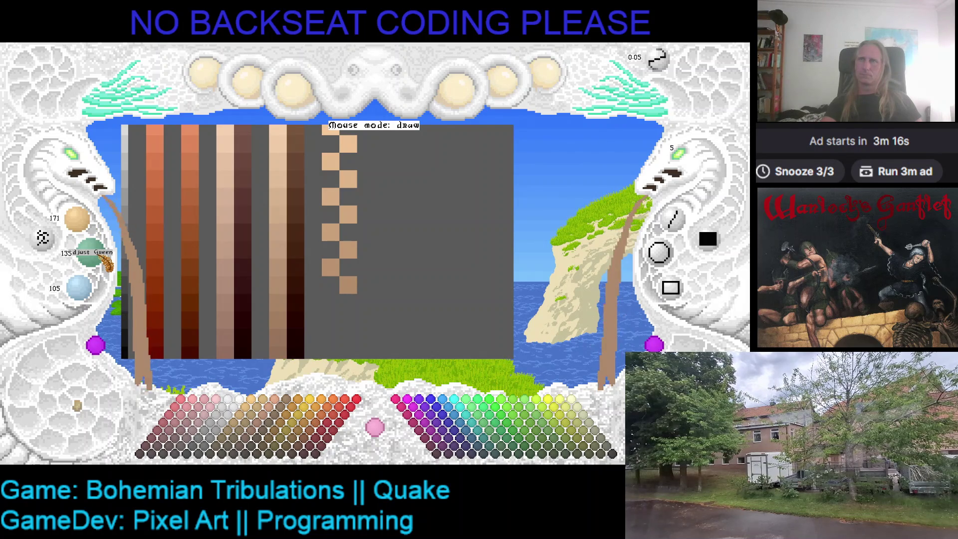
{"action": "scroll", "coordinate": [92, 290], "scroll_direction": "down", "scroll_amount": 1}
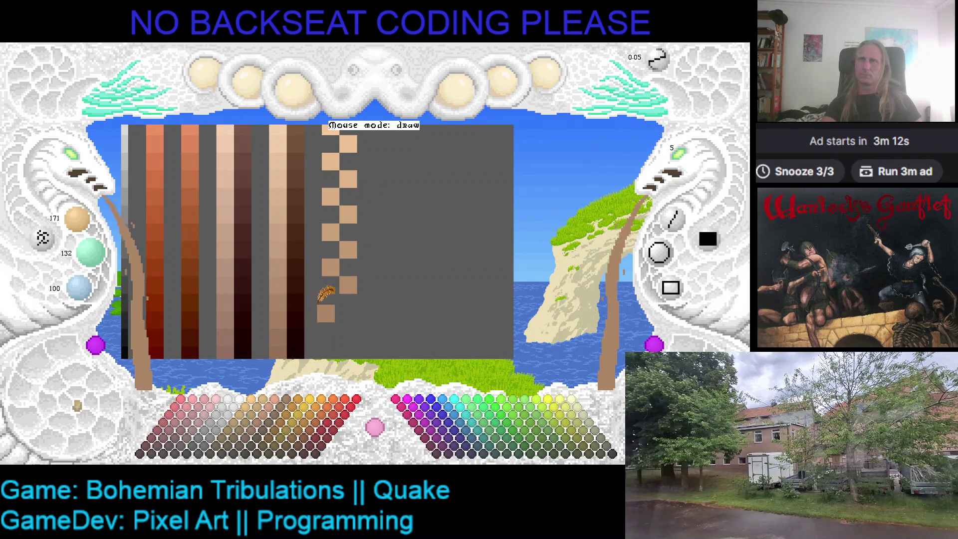
Pan to the sheet's lower rows and place the next tan swatch there.
{"action": "left_click_drag", "start_coordinate": [368, 317], "coordinate": [247, 232]}
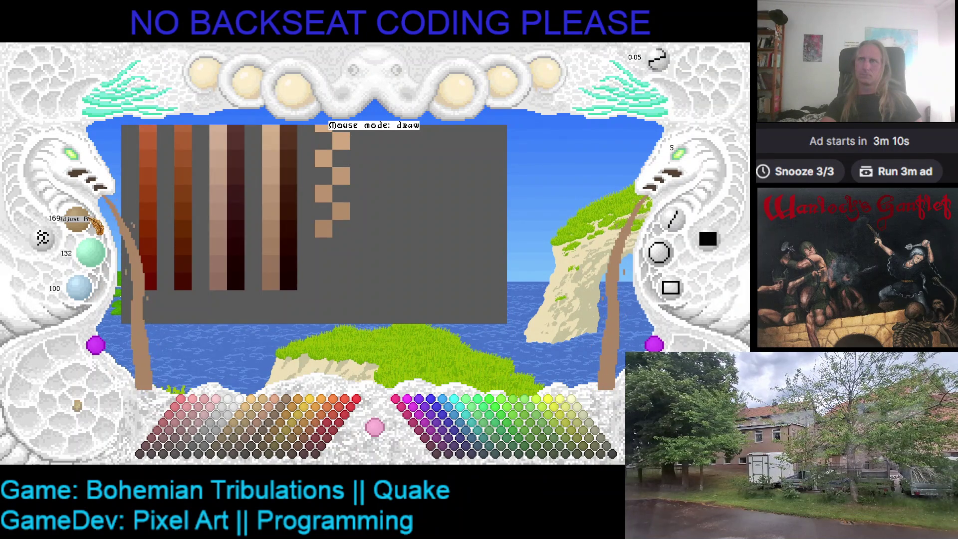
{"action": "scroll", "coordinate": [92, 227], "scroll_direction": "down", "scroll_amount": 4}
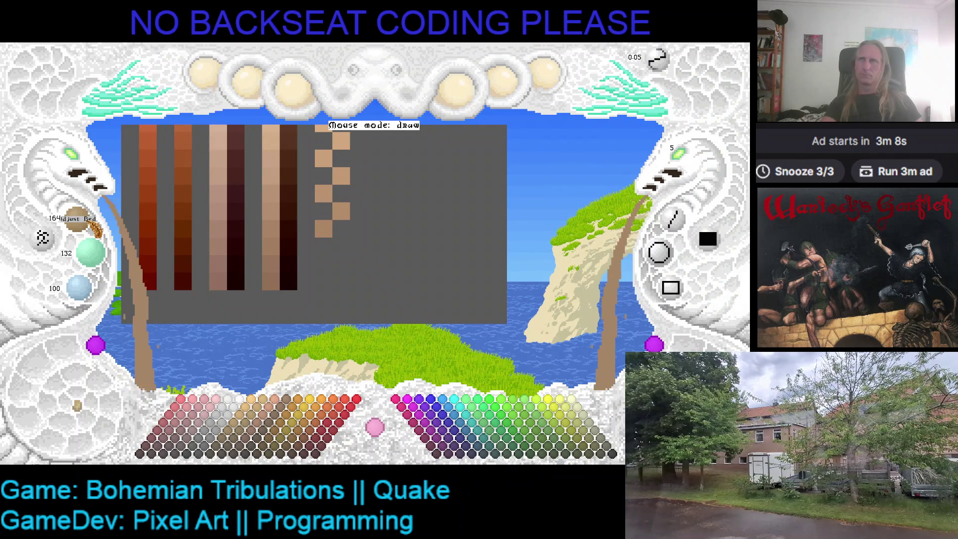
{"action": "scroll", "coordinate": [90, 228], "scroll_direction": "up", "scroll_amount": 4}
{"action": "scroll", "coordinate": [91, 226], "scroll_direction": "up", "scroll_amount": 3}
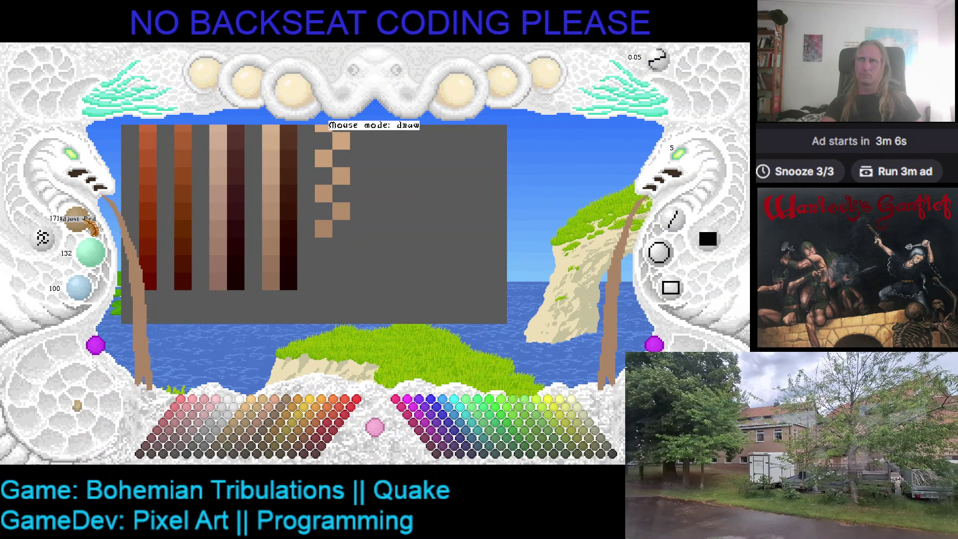
{"action": "scroll", "coordinate": [91, 226], "scroll_direction": "down", "scroll_amount": 1}
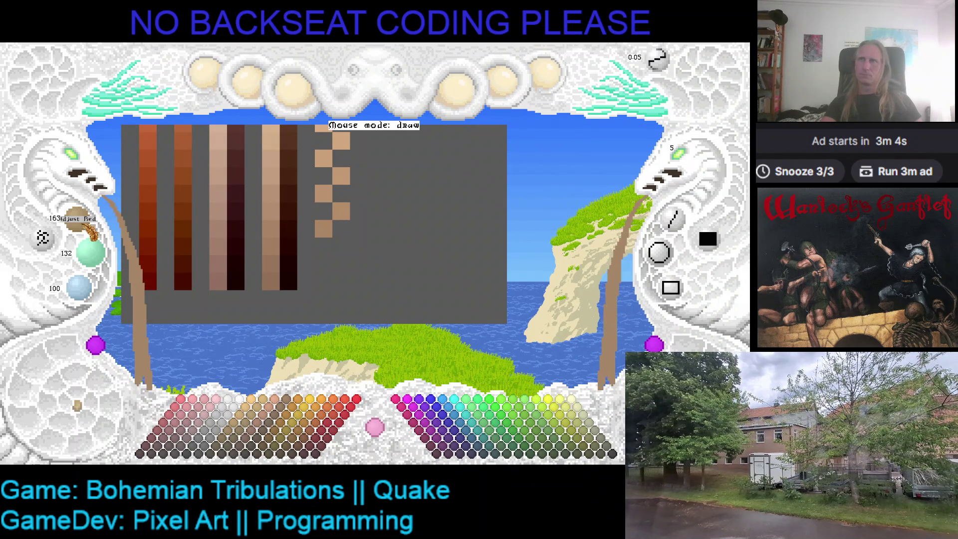
{"action": "scroll", "coordinate": [98, 256], "scroll_direction": "down", "scroll_amount": 2}
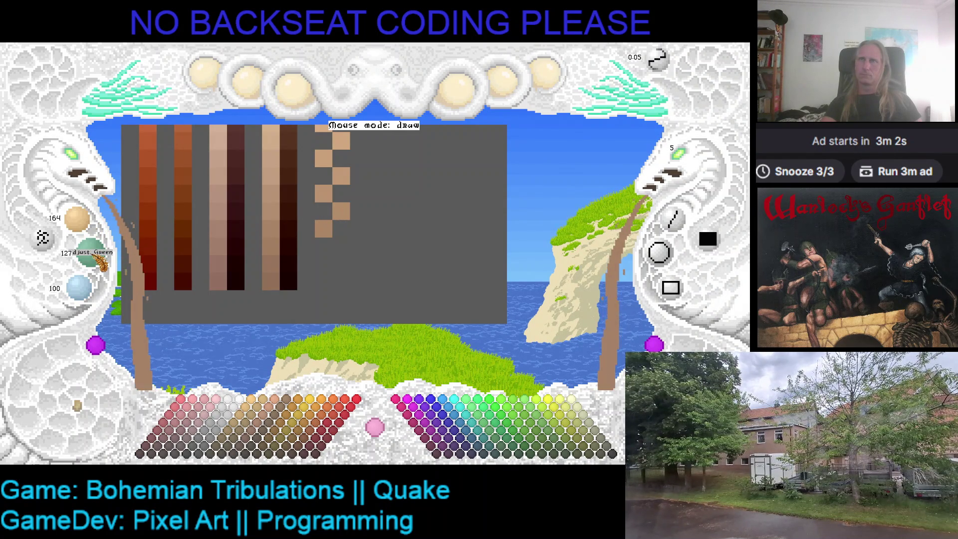
{"action": "scroll", "coordinate": [99, 257], "scroll_direction": "down", "scroll_amount": 1}
{"action": "scroll", "coordinate": [92, 292], "scroll_direction": "down", "scroll_amount": 3}
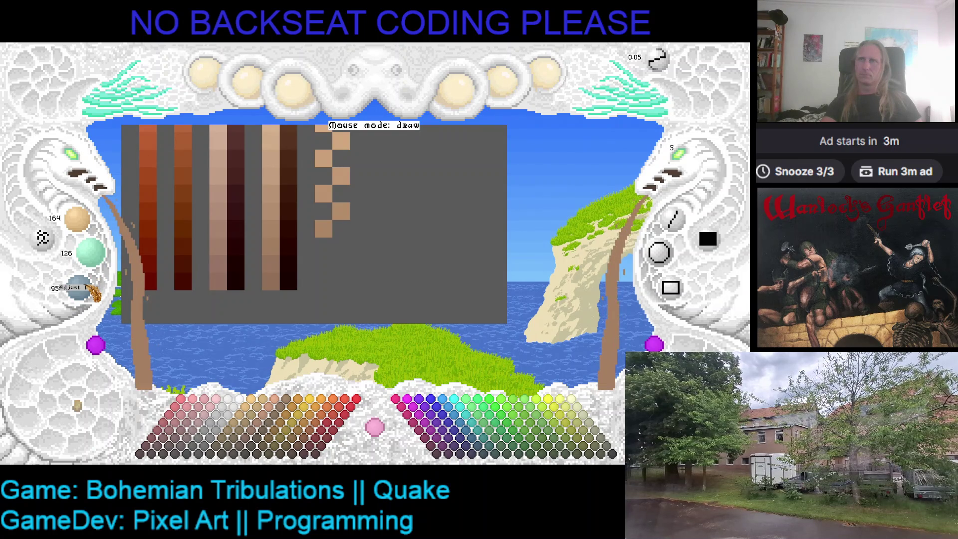
{"action": "left_click", "coordinate": [341, 247]}
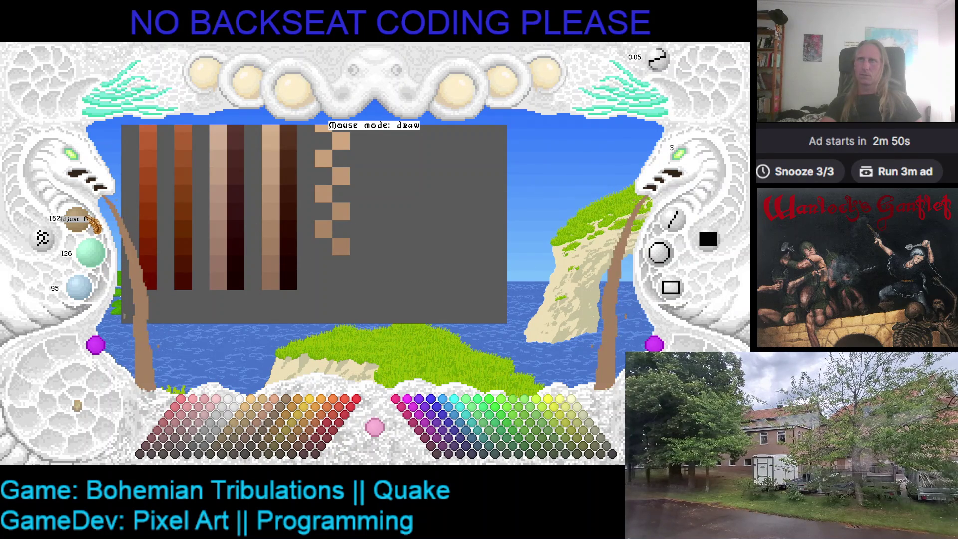
{"action": "scroll", "coordinate": [99, 255], "scroll_direction": "down", "scroll_amount": 1}
{"action": "scroll", "coordinate": [100, 254], "scroll_direction": "down", "scroll_amount": 1}
{"action": "scroll", "coordinate": [101, 258], "scroll_direction": "down", "scroll_amount": 2}
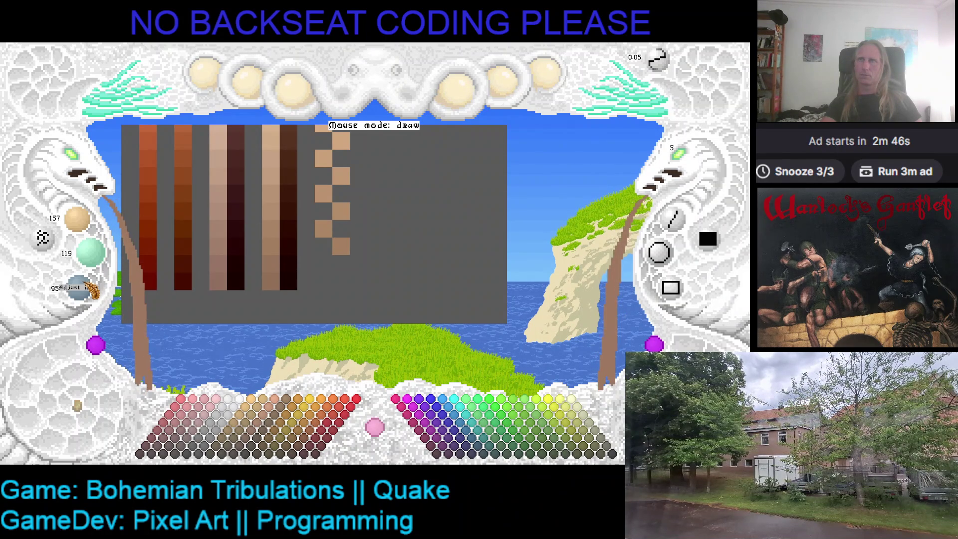
{"action": "scroll", "coordinate": [90, 288], "scroll_direction": "down", "scroll_amount": 1}
Add a tan checker swatch, a dark brown test swatch and the first brown step beside it.
{"action": "left_click", "coordinate": [324, 264]}
{"action": "scroll", "coordinate": [89, 231], "scroll_direction": "down", "scroll_amount": 1}
{"action": "scroll", "coordinate": [83, 225], "scroll_direction": "down", "scroll_amount": 1}
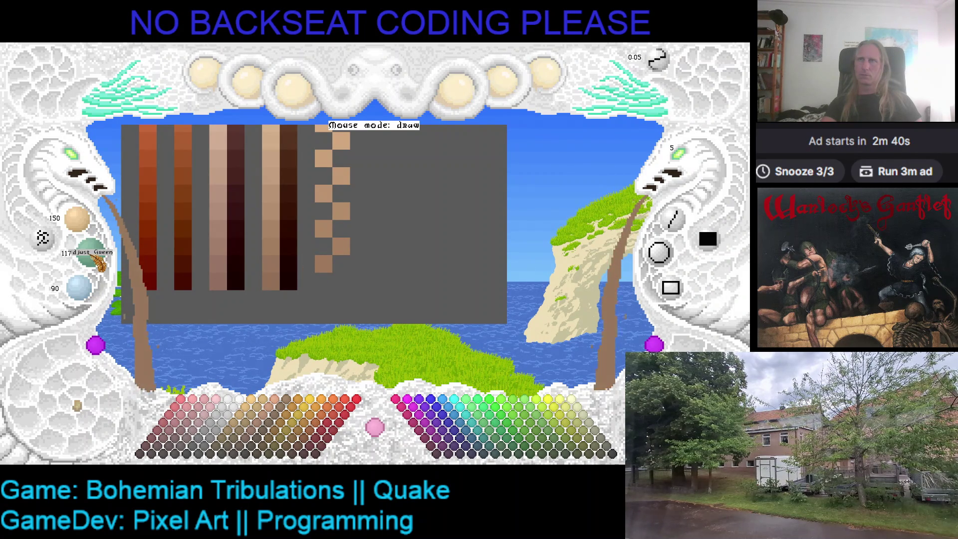
{"action": "scroll", "coordinate": [87, 288], "scroll_direction": "down", "scroll_amount": 2}
{"action": "scroll", "coordinate": [83, 292], "scroll_direction": "down", "scroll_amount": 1}
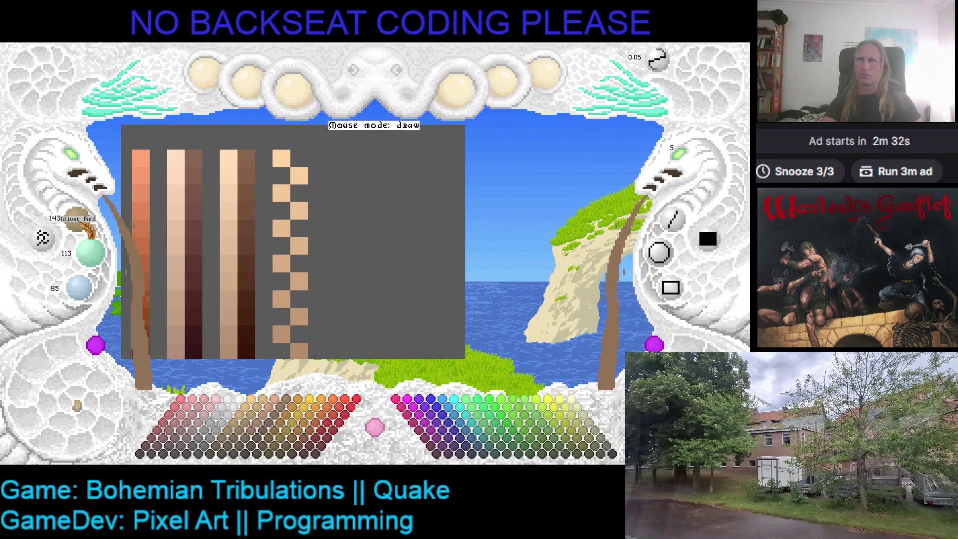
{"action": "scroll", "coordinate": [91, 255], "scroll_direction": "down", "scroll_amount": 1}
{"action": "scroll", "coordinate": [94, 261], "scroll_direction": "down", "scroll_amount": 1}
{"action": "scroll", "coordinate": [87, 286], "scroll_direction": "down", "scroll_amount": 1}
{"action": "scroll", "coordinate": [82, 288], "scroll_direction": "down", "scroll_amount": 3}
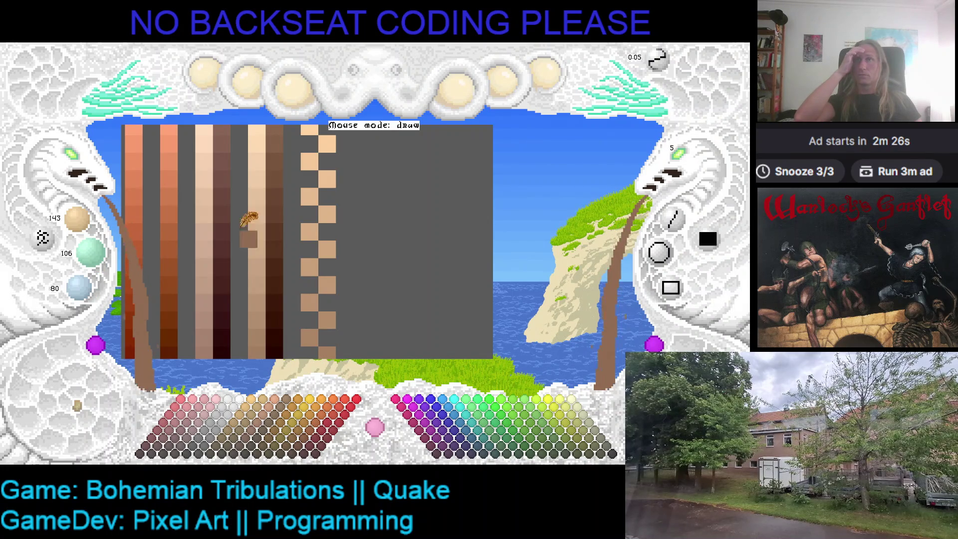
{"action": "left_click", "coordinate": [334, 179]}
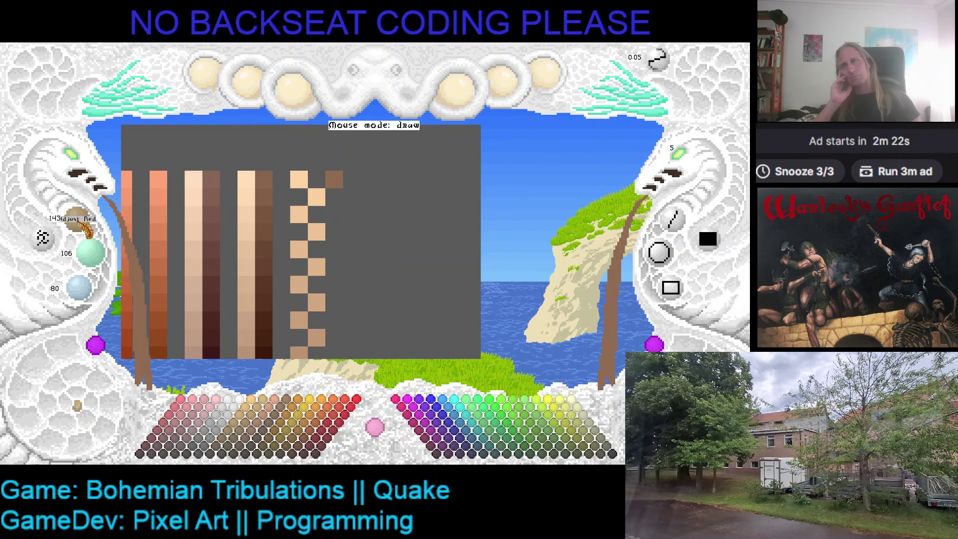
{"action": "scroll", "coordinate": [86, 229], "scroll_direction": "down", "scroll_amount": 1}
{"action": "scroll", "coordinate": [86, 229], "scroll_direction": "down", "scroll_amount": 3}
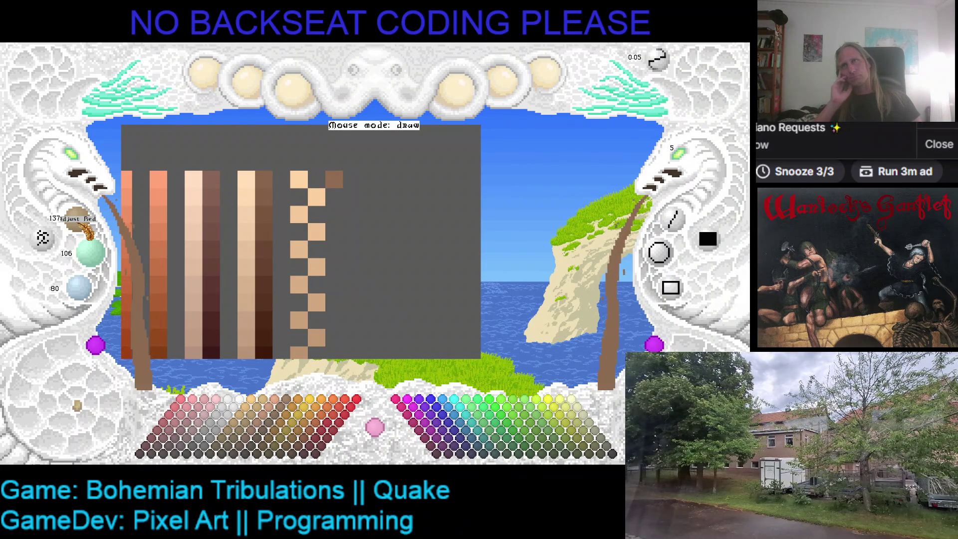
{"action": "scroll", "coordinate": [98, 264], "scroll_direction": "down", "scroll_amount": 1}
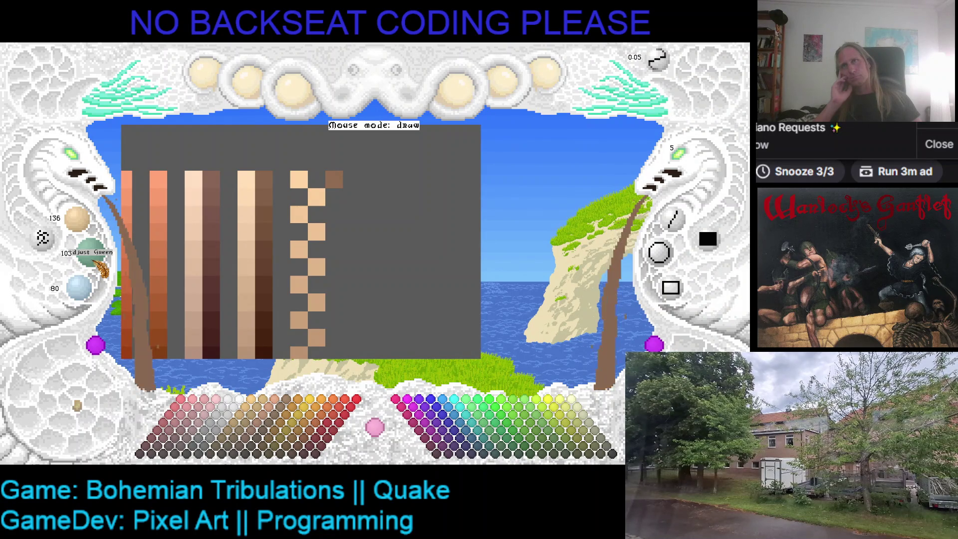
{"action": "scroll", "coordinate": [90, 303], "scroll_direction": "down", "scroll_amount": 1}
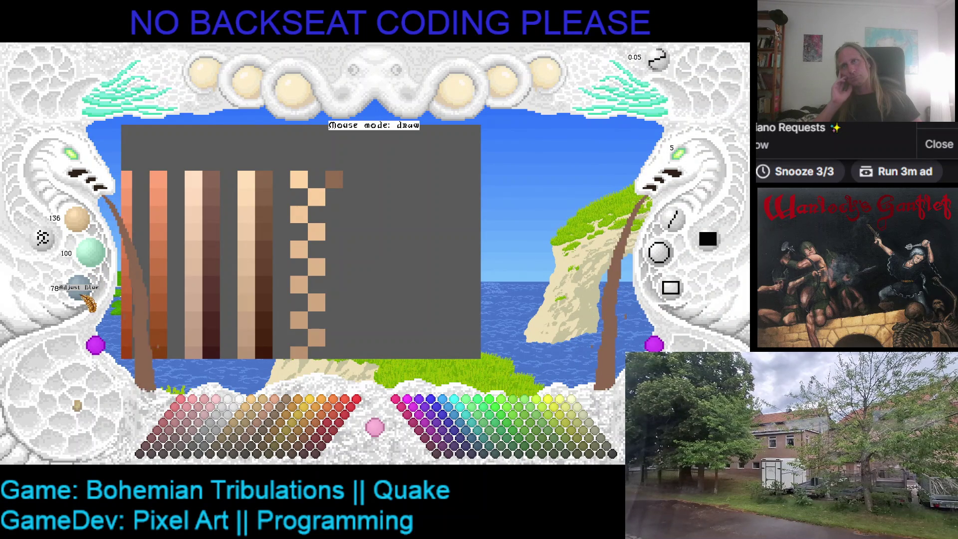
{"action": "scroll", "coordinate": [89, 299], "scroll_direction": "down", "scroll_amount": 1}
{"action": "left_click", "coordinate": [351, 197]}
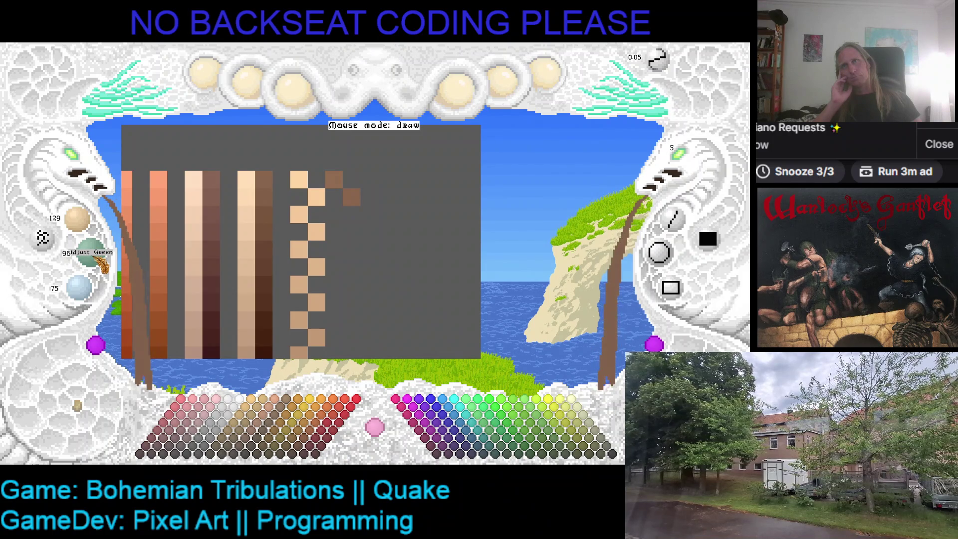
{"action": "scroll", "coordinate": [103, 263], "scroll_direction": "down", "scroll_amount": 2}
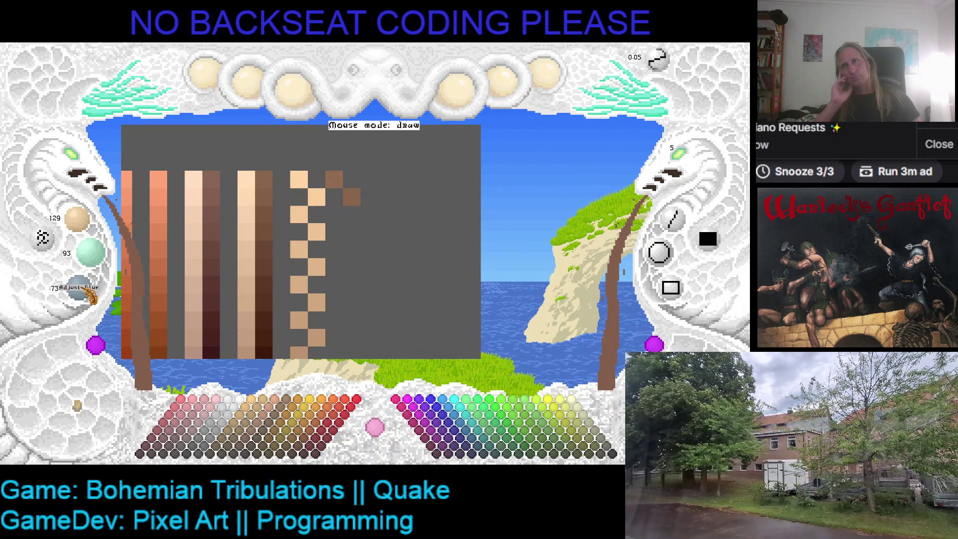
{"action": "scroll", "coordinate": [89, 295], "scroll_direction": "down", "scroll_amount": 1}
Paint progressively darker brown samples and the next staircase step beside the checker.
{"action": "left_click", "coordinate": [334, 215]}
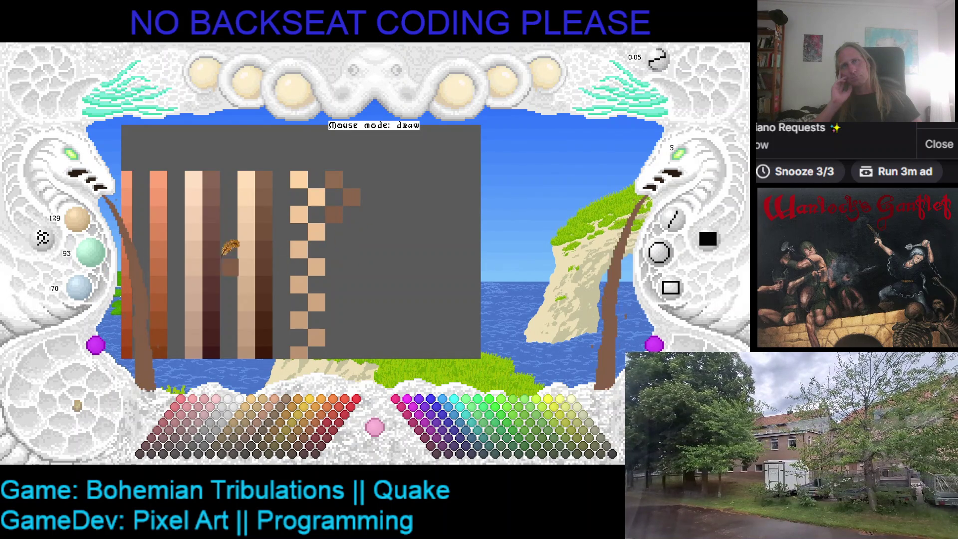
{"action": "scroll", "coordinate": [74, 217], "scroll_direction": "down", "scroll_amount": 7}
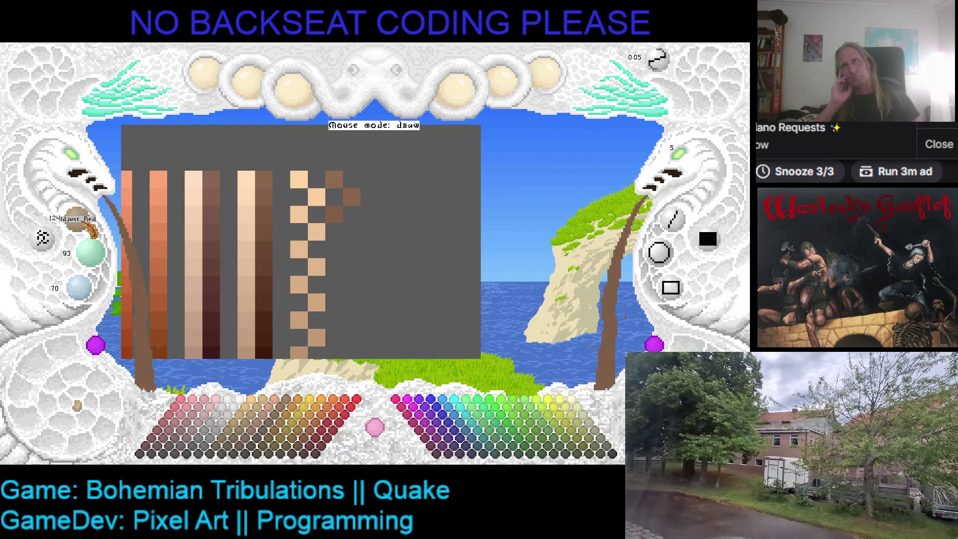
{"action": "scroll", "coordinate": [102, 263], "scroll_direction": "down", "scroll_amount": 6}
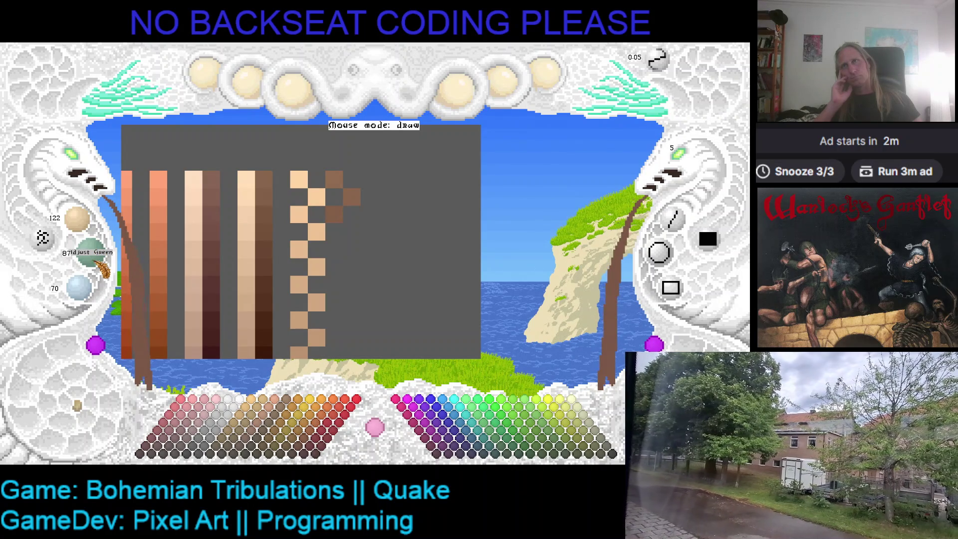
{"action": "scroll", "coordinate": [103, 264], "scroll_direction": "up", "scroll_amount": 1}
{"action": "scroll", "coordinate": [93, 293], "scroll_direction": "down", "scroll_amount": 4}
{"action": "scroll", "coordinate": [94, 294], "scroll_direction": "down", "scroll_amount": 1}
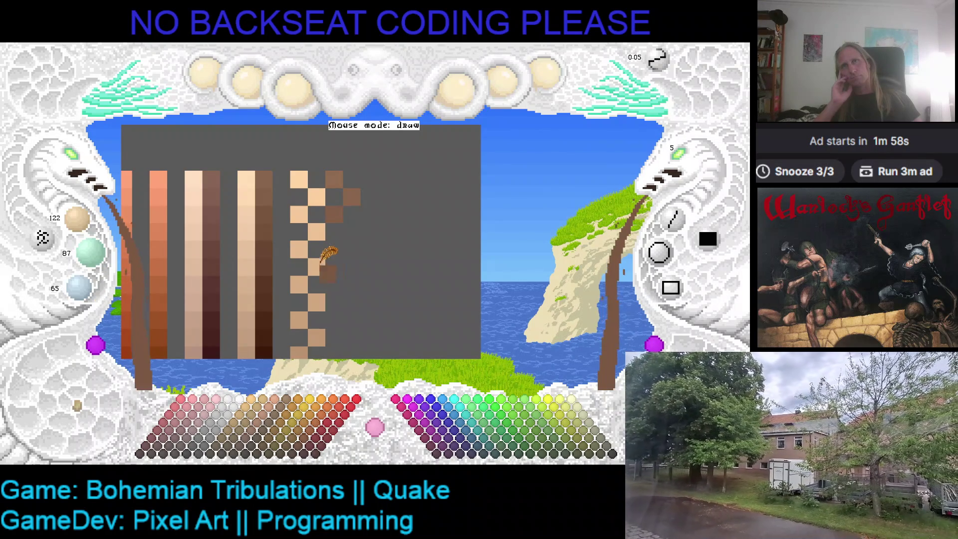
{"action": "left_click", "coordinate": [352, 232]}
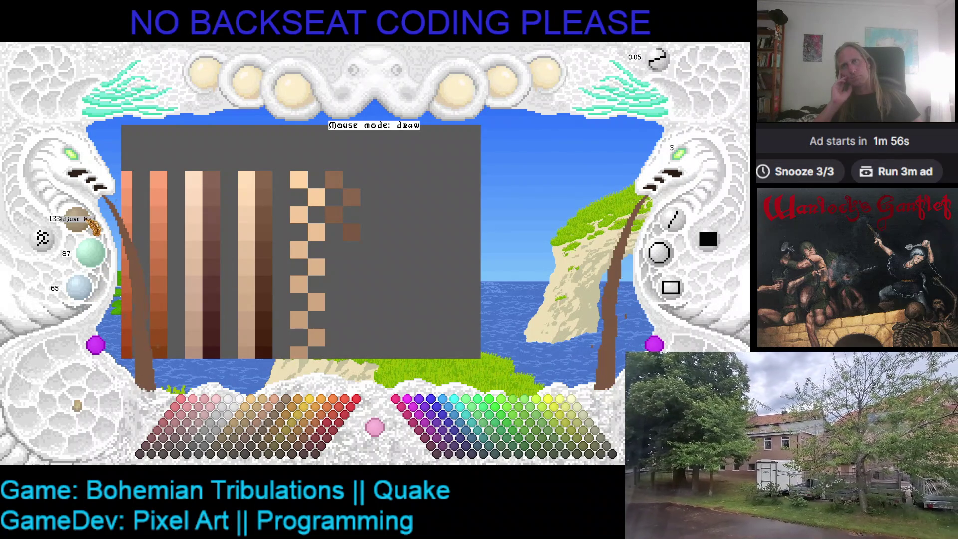
{"action": "scroll", "coordinate": [92, 222], "scroll_direction": "down", "scroll_amount": 1}
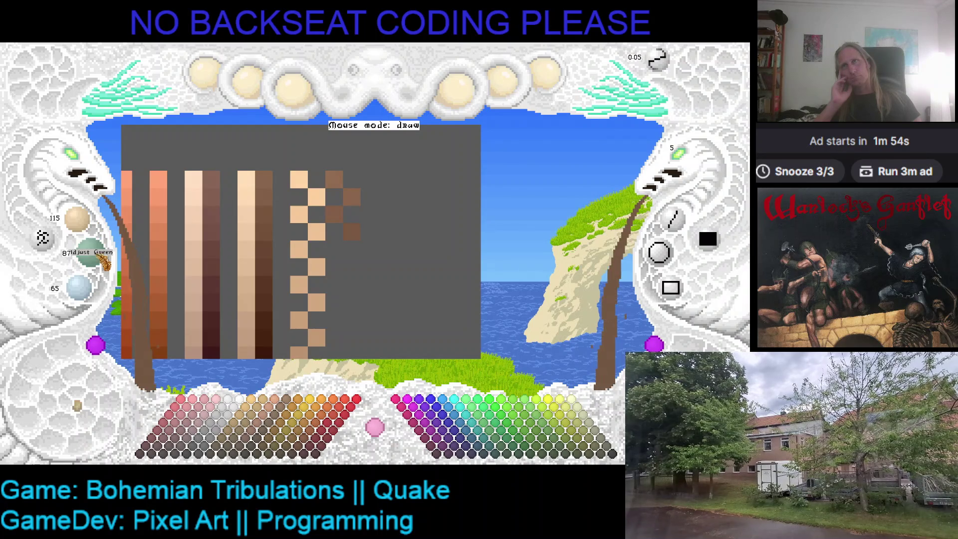
{"action": "scroll", "coordinate": [103, 263], "scroll_direction": "down", "scroll_amount": 3}
{"action": "scroll", "coordinate": [93, 294], "scroll_direction": "down", "scroll_amount": 1}
{"action": "scroll", "coordinate": [92, 294], "scroll_direction": "down", "scroll_amount": 2}
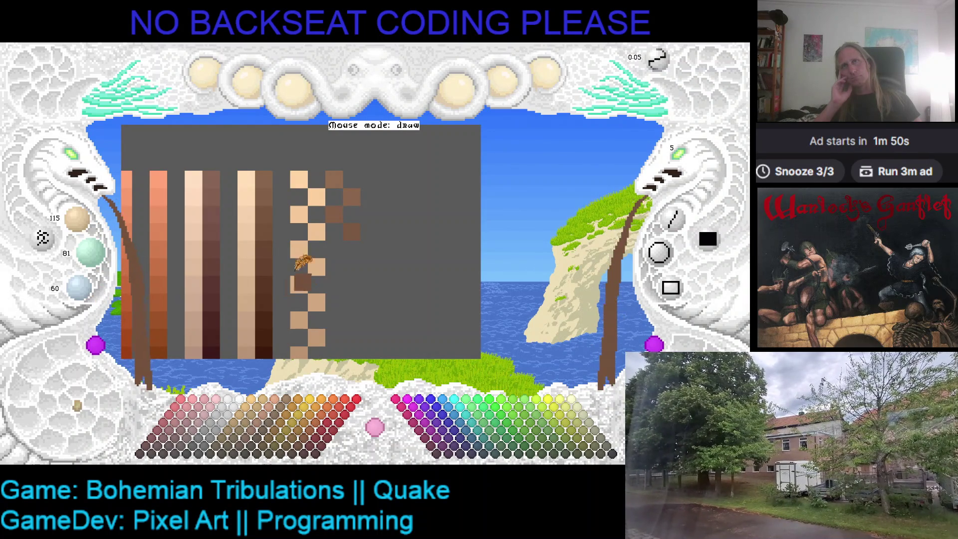
{"action": "left_click", "coordinate": [254, 277]}
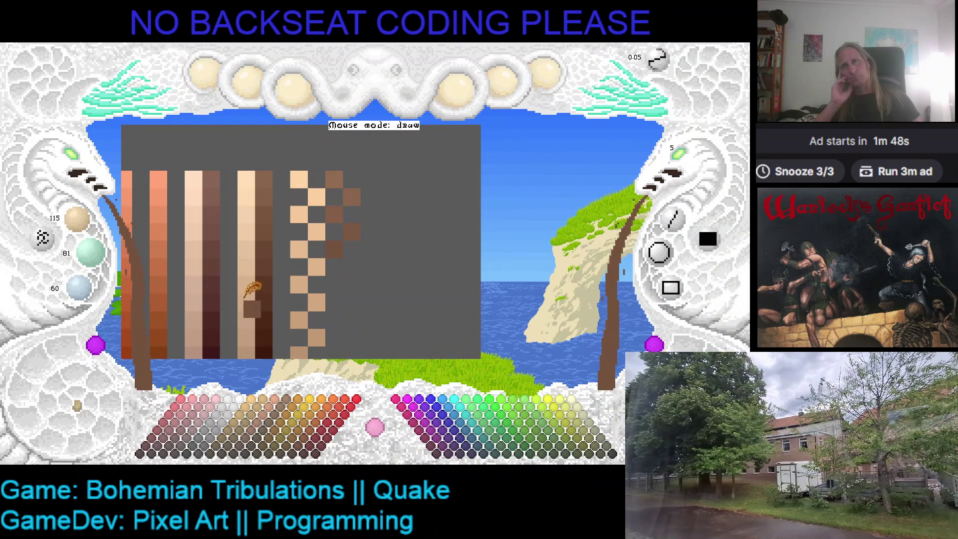
{"action": "scroll", "coordinate": [255, 247], "scroll_direction": "down", "scroll_amount": 2}
{"action": "scroll", "coordinate": [256, 229], "scroll_direction": "right", "scroll_amount": 1}
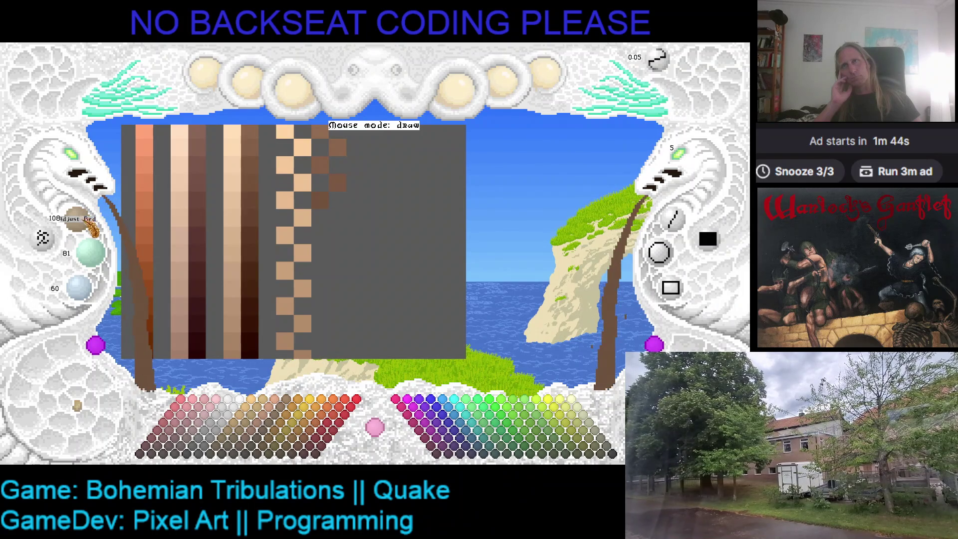
{"action": "scroll", "coordinate": [106, 257], "scroll_direction": "down", "scroll_amount": 5}
{"action": "scroll", "coordinate": [105, 257], "scroll_direction": "down", "scroll_amount": 1}
{"action": "scroll", "coordinate": [95, 292], "scroll_direction": "down", "scroll_amount": 1}
{"action": "scroll", "coordinate": [94, 292], "scroll_direction": "down", "scroll_amount": 2}
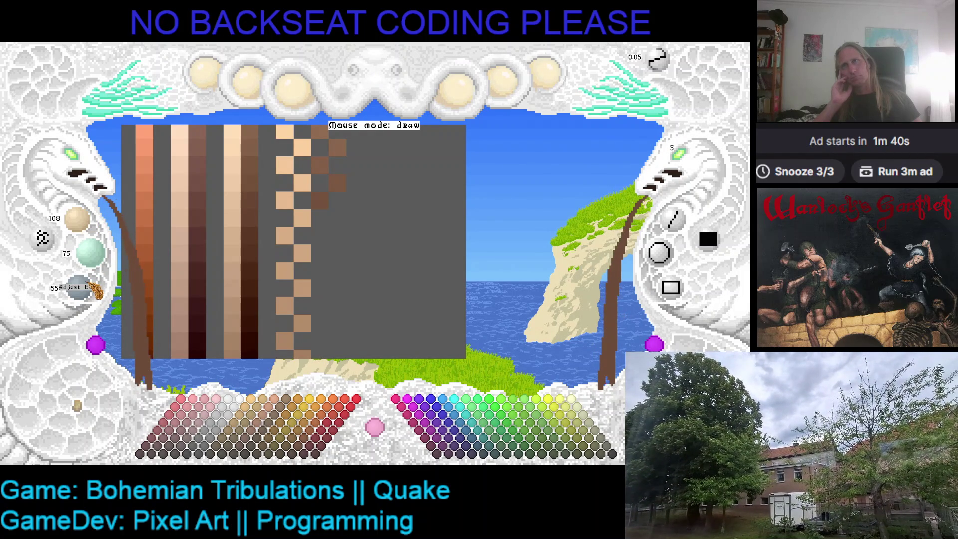
Paint brown swatches, switch to another ramp sheet and place its first two darker steps.
{"action": "left_click", "coordinate": [338, 217]}
{"action": "left_click", "coordinate": [355, 281]}
{"action": "key", "text": "ctrl+z"}
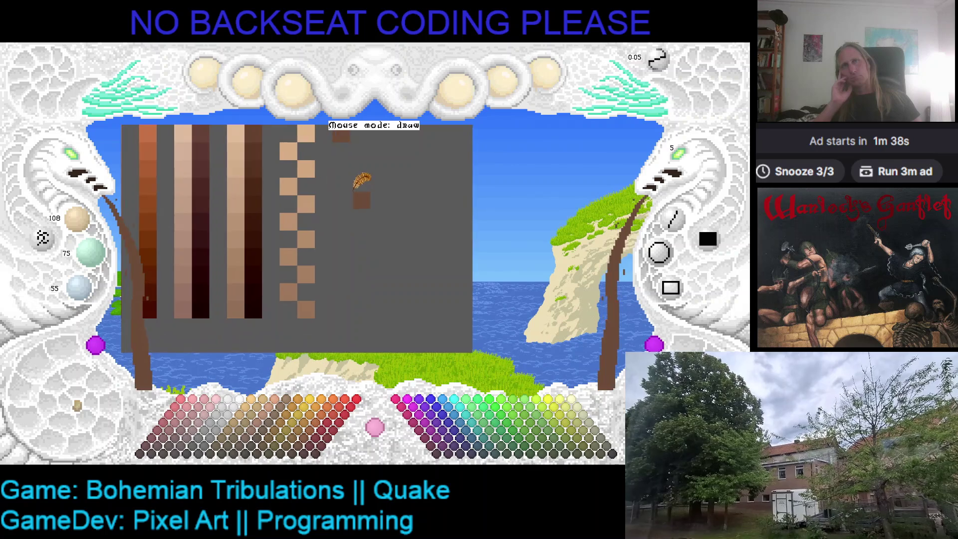
{"action": "left_click", "coordinate": [345, 199]}
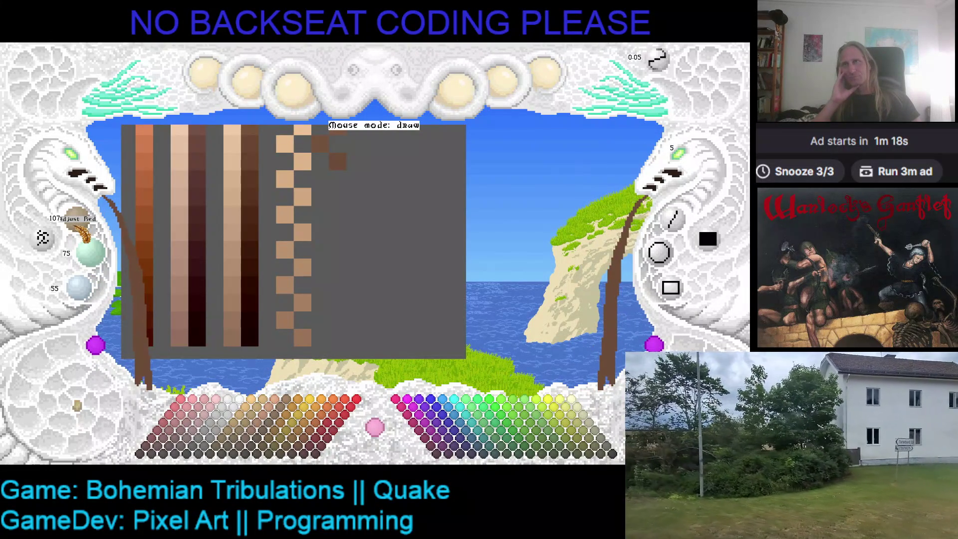
{"action": "scroll", "coordinate": [43, 238], "scroll_direction": "down", "scroll_amount": 2}
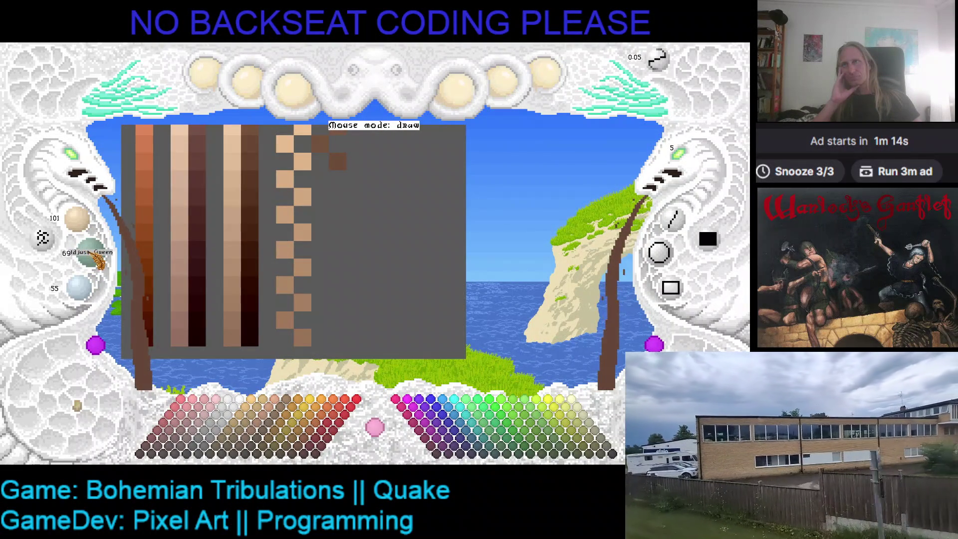
{"action": "scroll", "coordinate": [82, 300], "scroll_direction": "down", "scroll_amount": 1}
{"action": "left_click", "coordinate": [330, 188]}
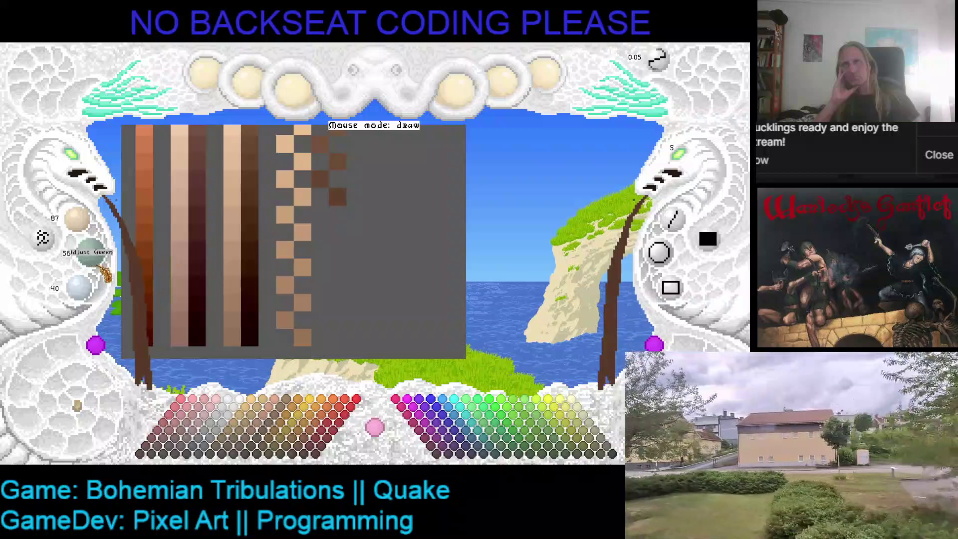
Add two more darker brown steps below the staircase.
{"action": "left_click", "coordinate": [330, 215]}
{"action": "scroll", "coordinate": [330, 194], "scroll_direction": "up", "scroll_amount": 1}
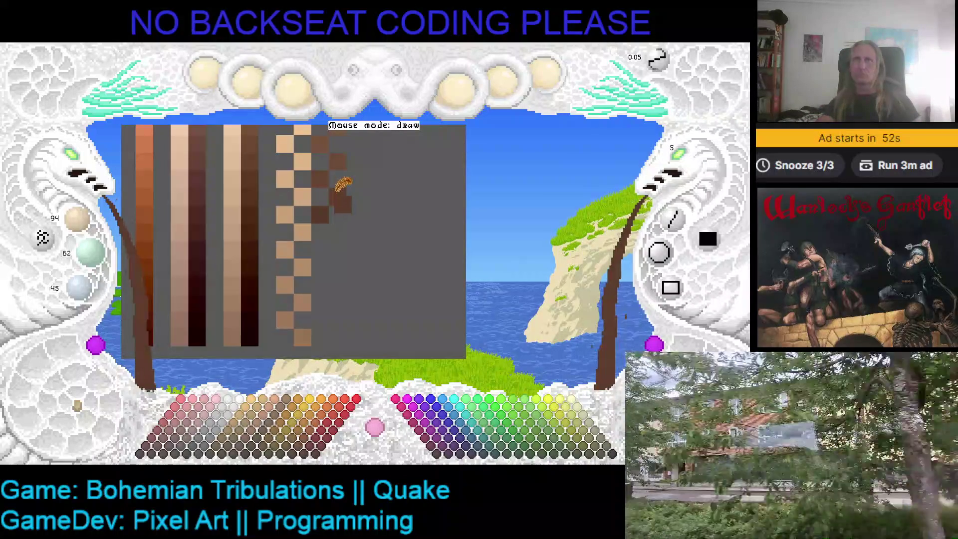
{"action": "scroll", "coordinate": [327, 201], "scroll_direction": "down", "scroll_amount": 1}
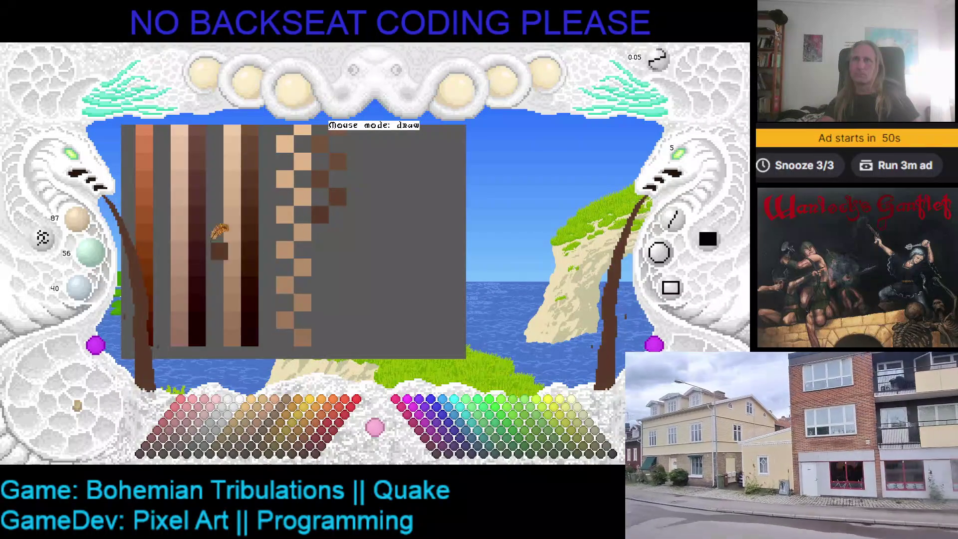
{"action": "left_click", "coordinate": [326, 224]}
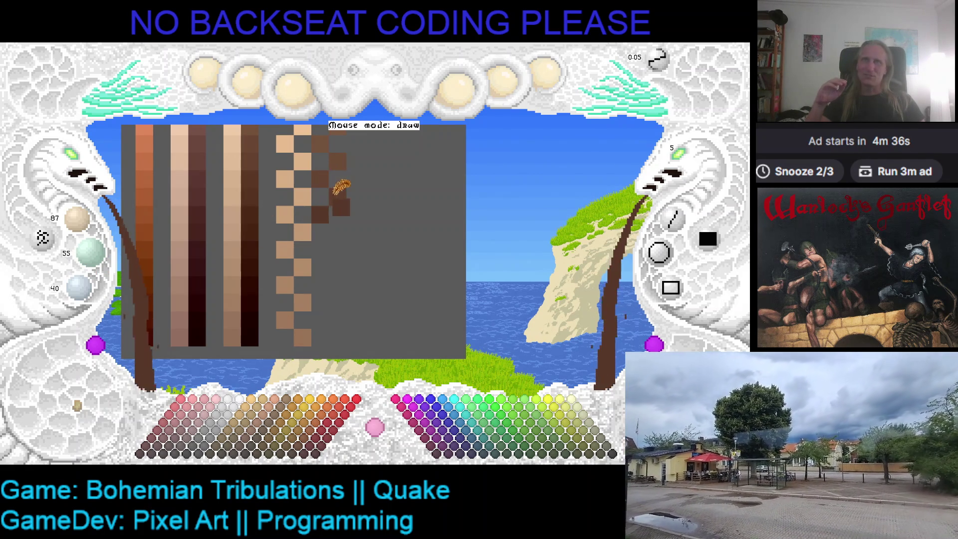
{"action": "left_click_drag", "start_coordinate": [340, 187], "coordinate": [329, 221]}
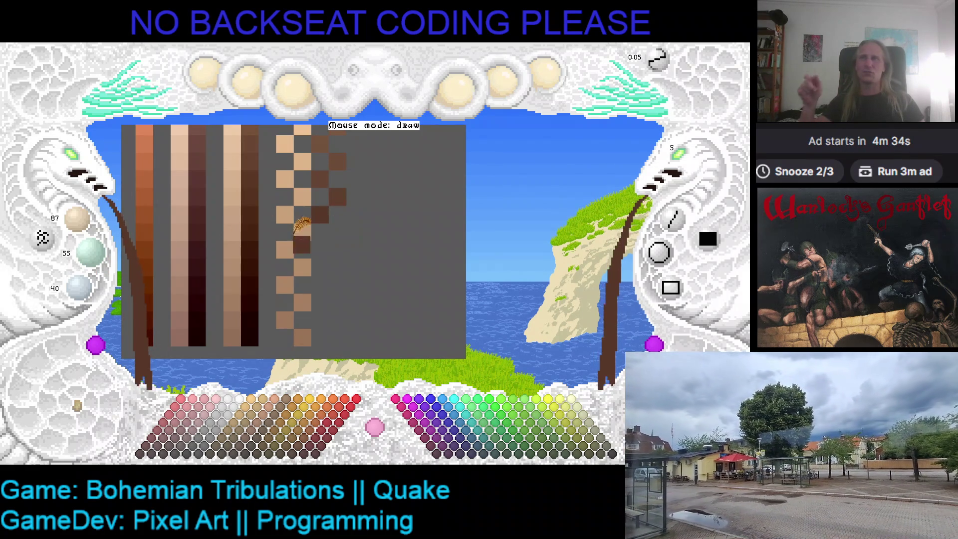
Undo the stray dark block so only the five stepped shade swatches remain.
{"action": "key", "text": "ctrl+z"}
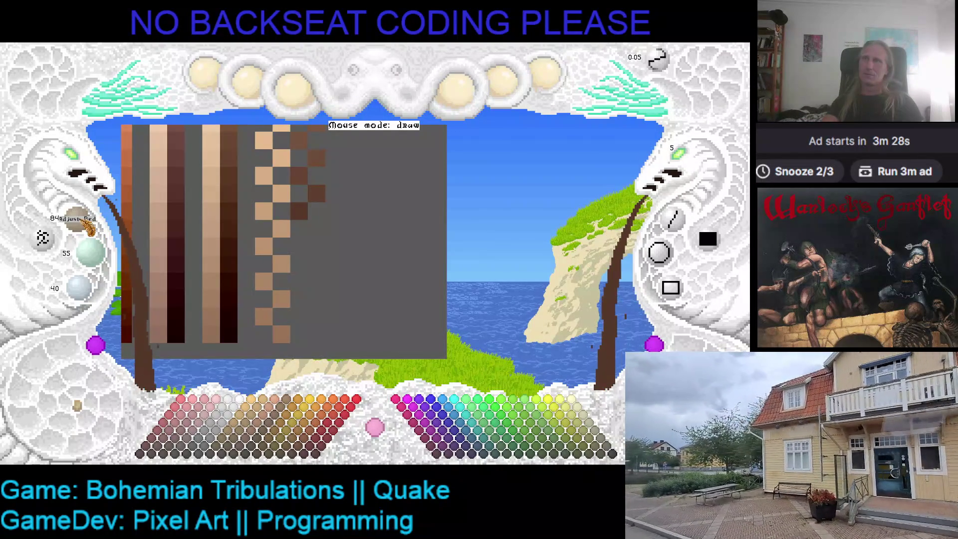
{"action": "scroll", "coordinate": [90, 255], "scroll_direction": "down", "scroll_amount": 2}
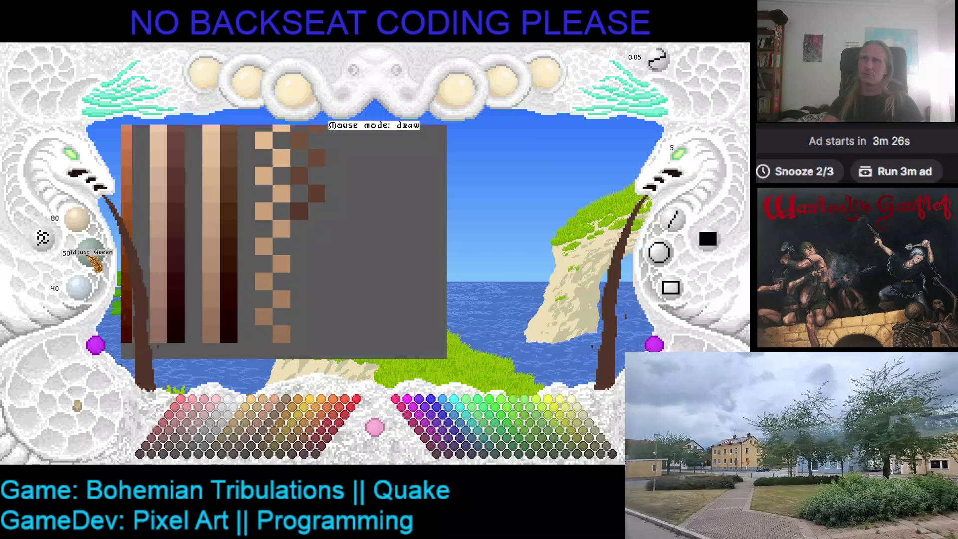
{"action": "scroll", "coordinate": [88, 256], "scroll_direction": "down", "scroll_amount": 2}
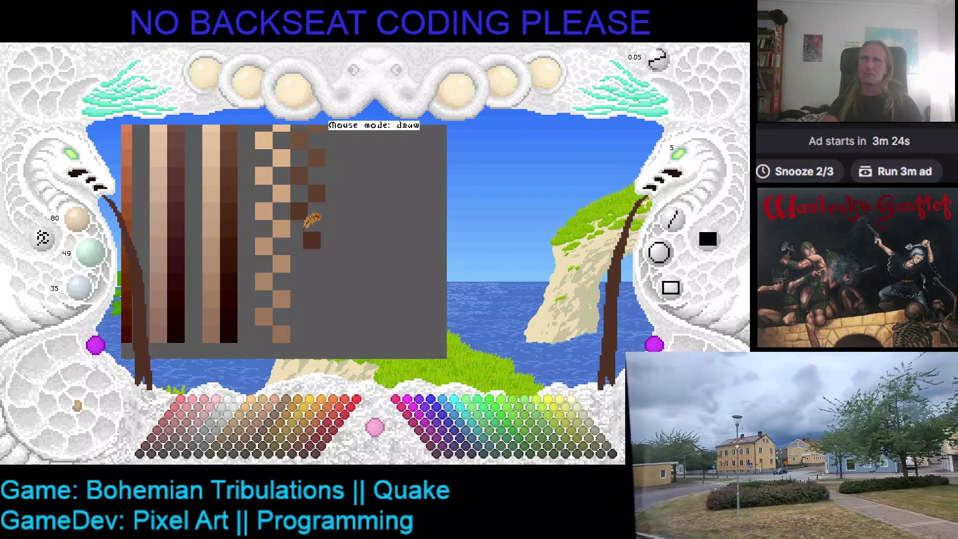
{"action": "scroll", "coordinate": [81, 293], "scroll_direction": "down", "scroll_amount": 1}
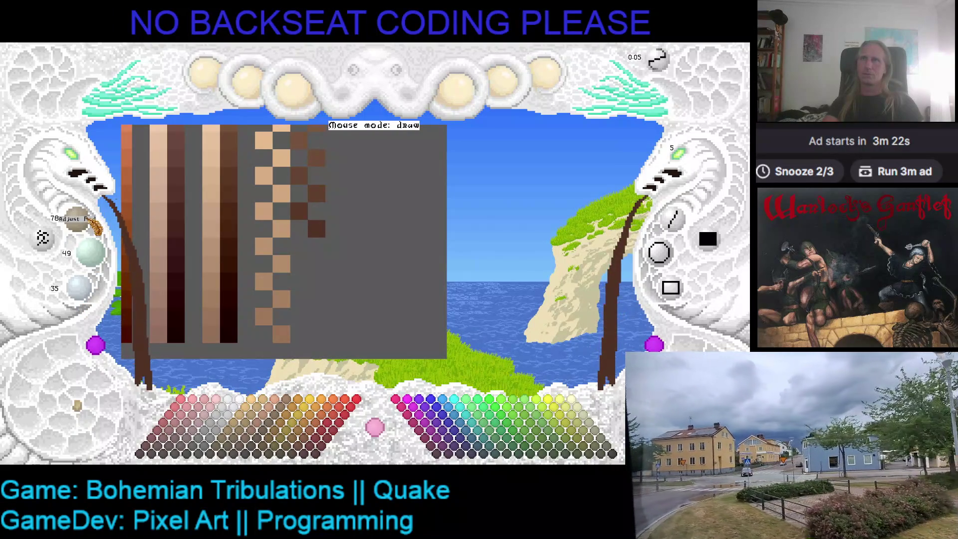
{"action": "scroll", "coordinate": [91, 222], "scroll_direction": "down", "scroll_amount": 3}
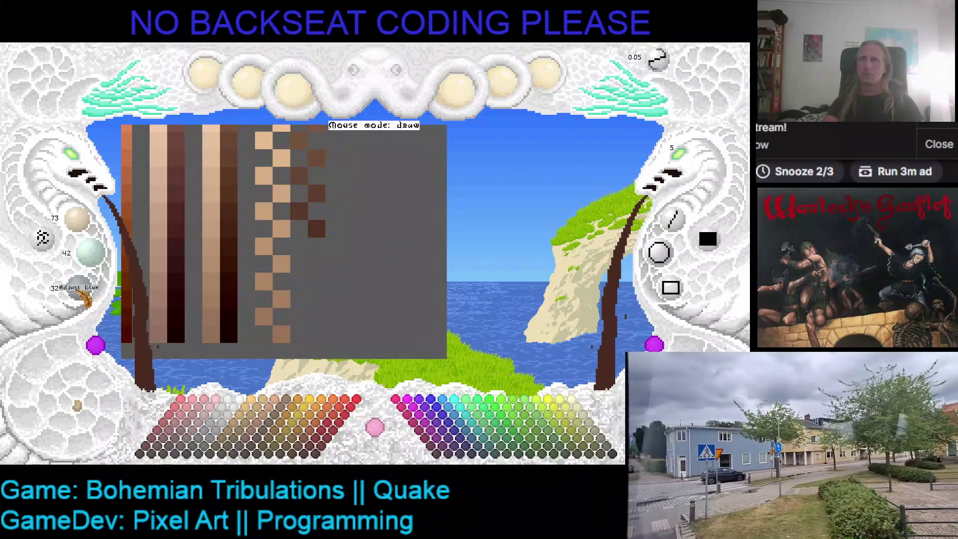
{"action": "scroll", "coordinate": [83, 298], "scroll_direction": "down", "scroll_amount": 2}
Place four progressively darker brown swatches stepping down beside the checkered column.
{"action": "left_click", "coordinate": [301, 245]}
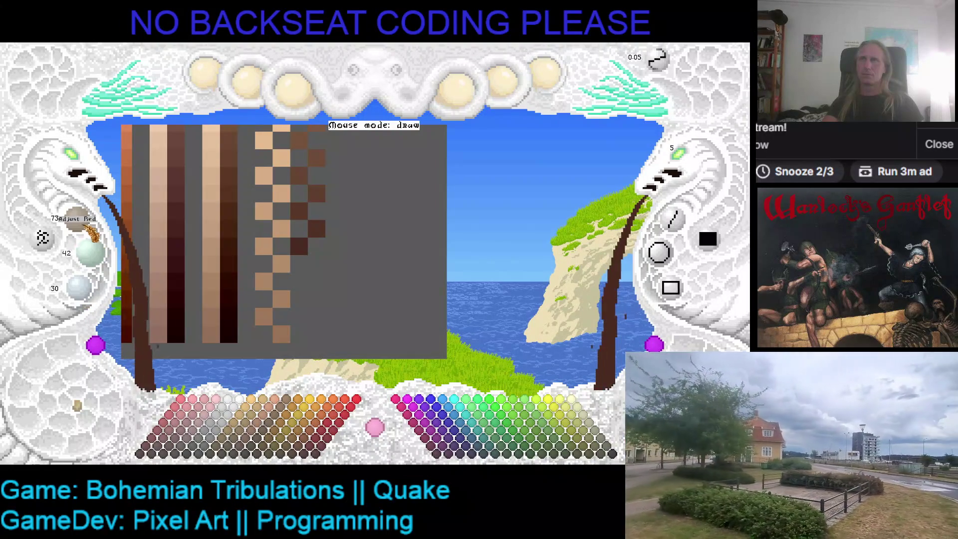
{"action": "scroll", "coordinate": [89, 231], "scroll_direction": "down", "scroll_amount": 1}
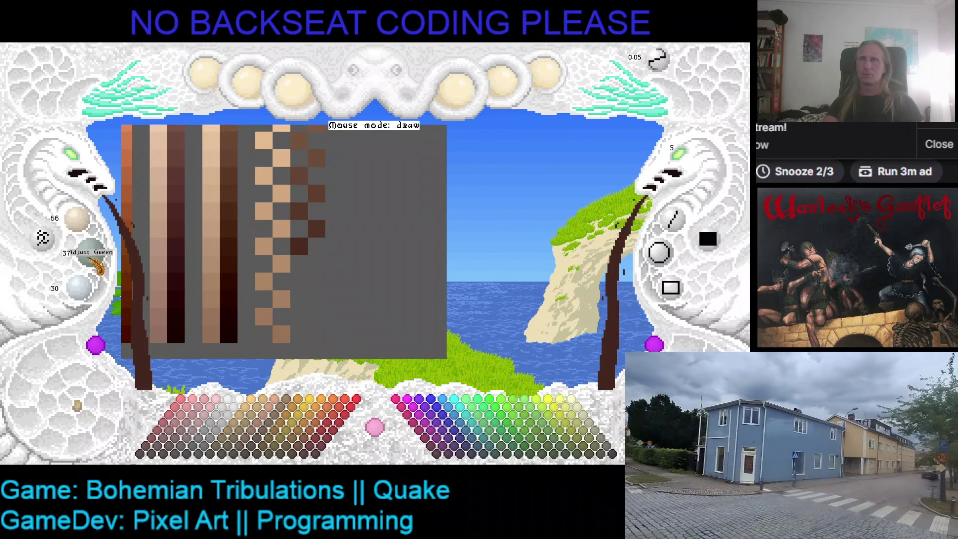
{"action": "scroll", "coordinate": [89, 258], "scroll_direction": "down", "scroll_amount": 1}
{"action": "scroll", "coordinate": [82, 300], "scroll_direction": "down", "scroll_amount": 2}
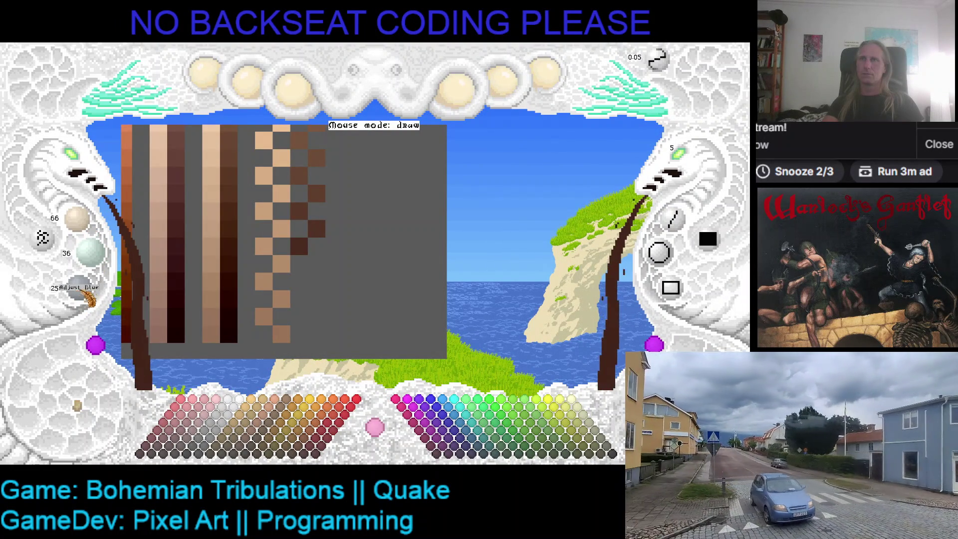
{"action": "left_click", "coordinate": [315, 263]}
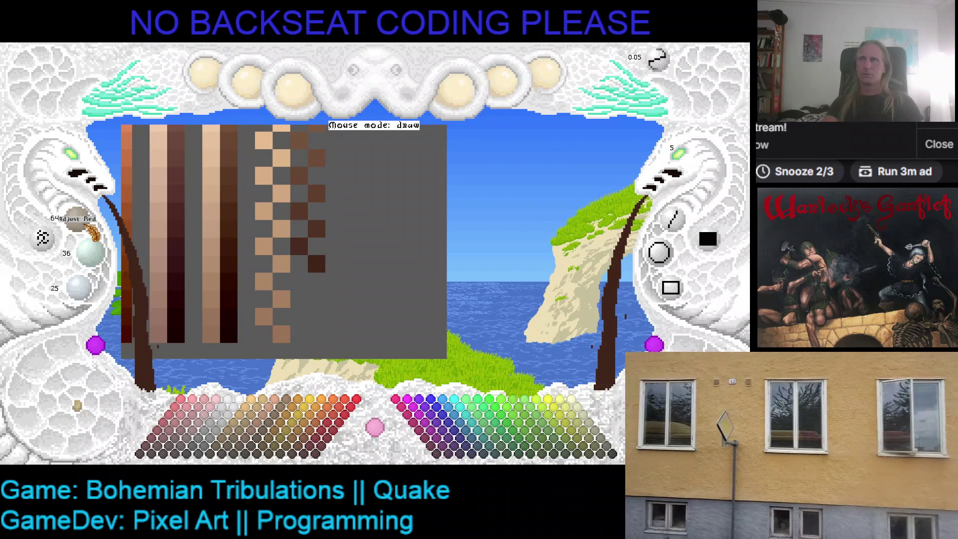
{"action": "scroll", "coordinate": [97, 263], "scroll_direction": "down", "scroll_amount": 1}
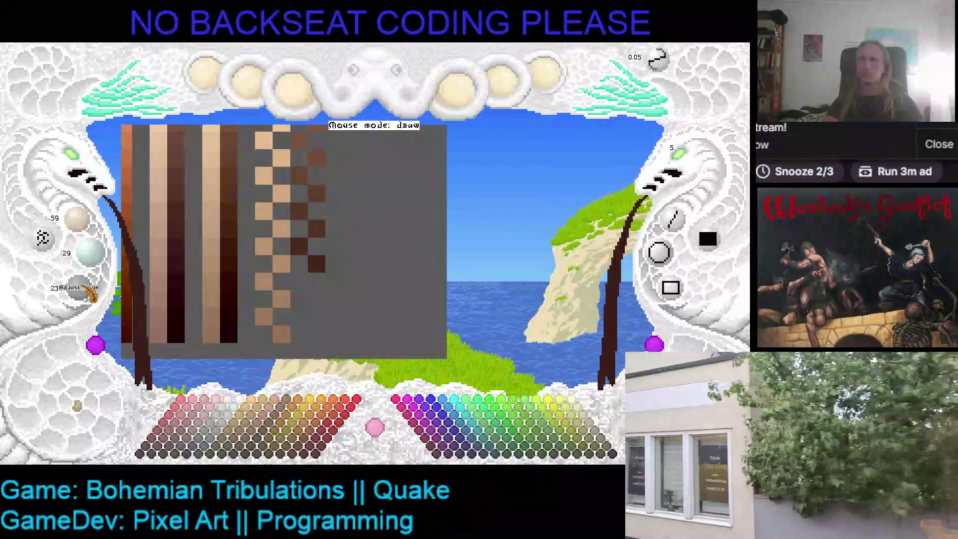
{"action": "scroll", "coordinate": [89, 294], "scroll_direction": "down", "scroll_amount": 1}
{"action": "left_click", "coordinate": [300, 281]}
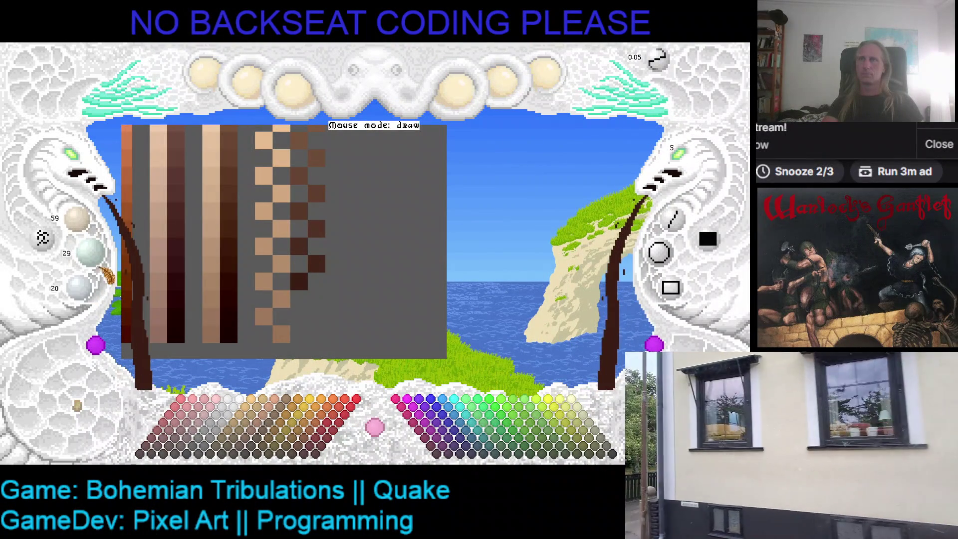
{"action": "scroll", "coordinate": [86, 236], "scroll_direction": "down", "scroll_amount": 1}
{"action": "scroll", "coordinate": [87, 236], "scroll_direction": "down", "scroll_amount": 3}
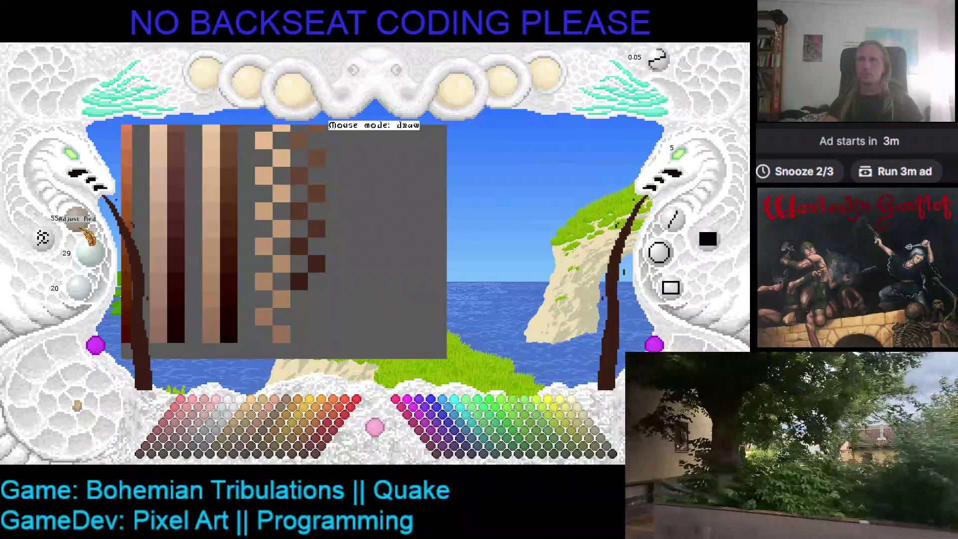
{"action": "scroll", "coordinate": [89, 238], "scroll_direction": "down", "scroll_amount": 1}
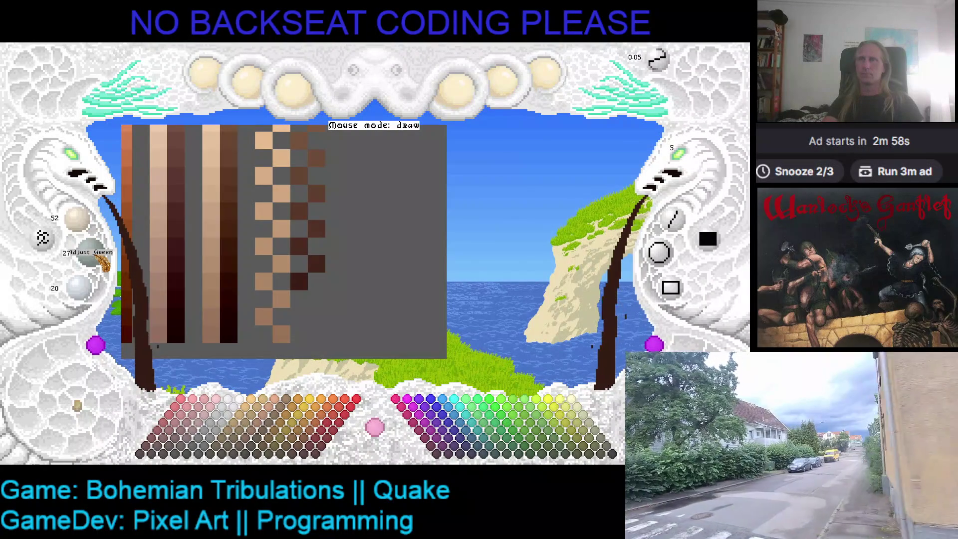
{"action": "scroll", "coordinate": [104, 260], "scroll_direction": "down", "scroll_amount": 2}
{"action": "scroll", "coordinate": [89, 298], "scroll_direction": "down", "scroll_amount": 1}
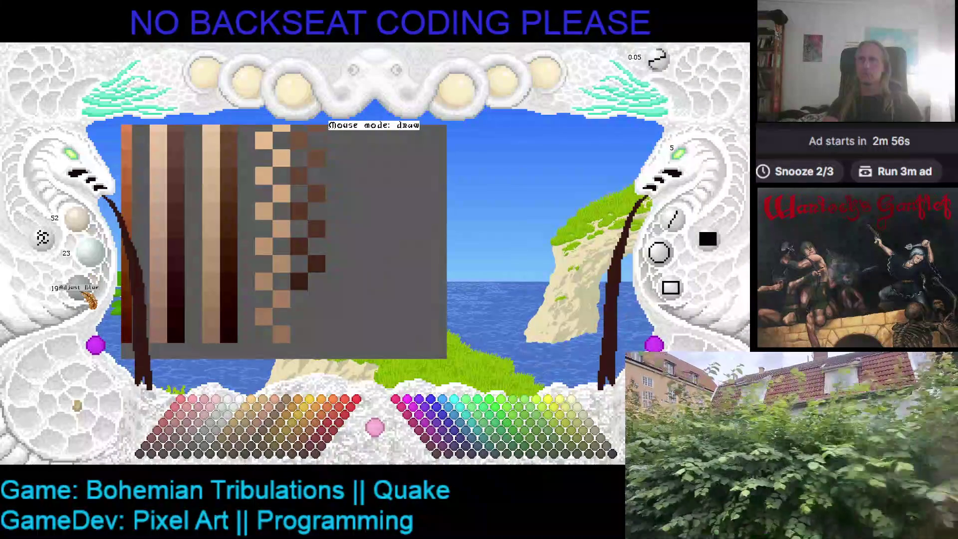
{"action": "left_click", "coordinate": [316, 300]}
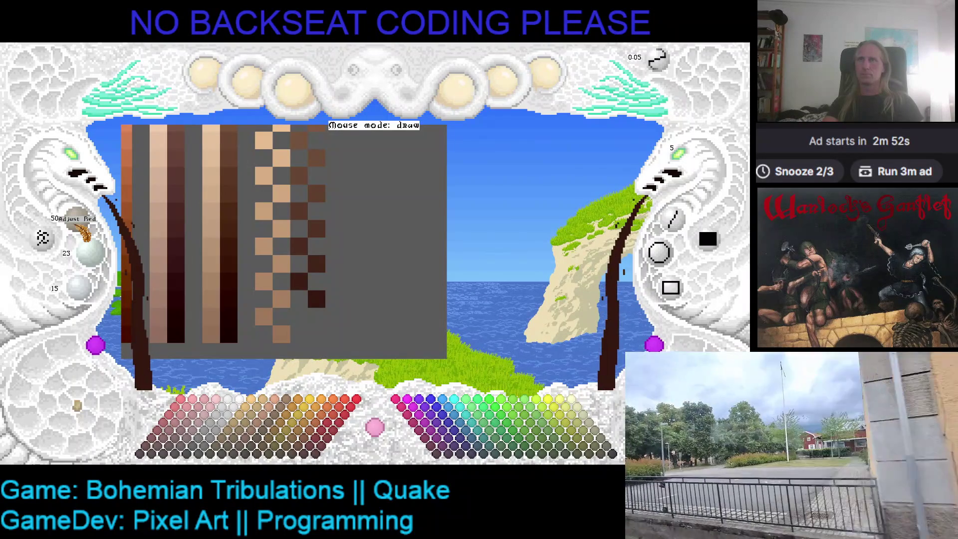
{"action": "scroll", "coordinate": [84, 232], "scroll_direction": "down", "scroll_amount": 2}
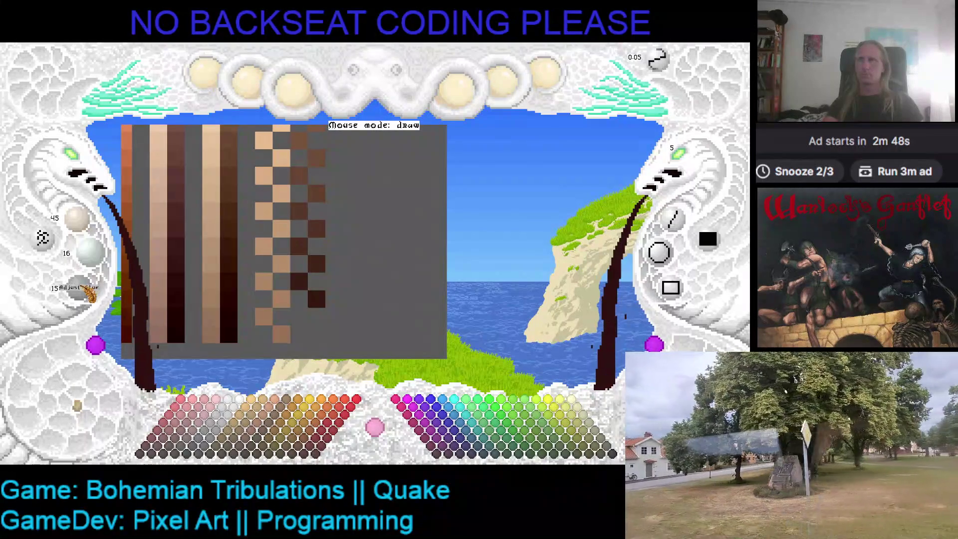
Paint the darkest shade blocks at the column's bottom and undo the one misplaced block.
{"action": "left_click_drag", "start_coordinate": [298, 316], "coordinate": [315, 324]}
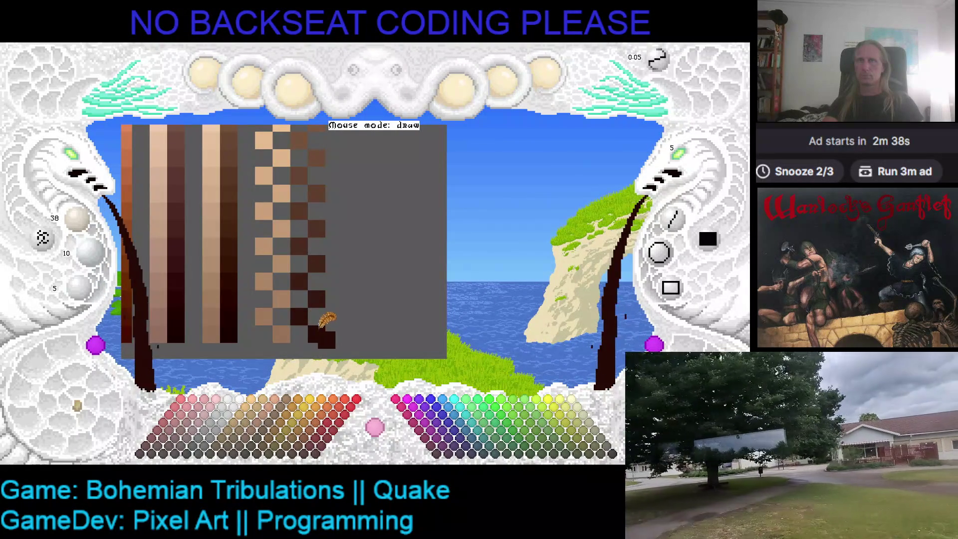
{"action": "left_click", "coordinate": [364, 315]}
{"action": "key", "text": "ctrl+z"}
{"action": "scroll", "coordinate": [284, 287], "scroll_direction": "down", "scroll_amount": 1}
{"action": "scroll", "coordinate": [305, 234], "scroll_direction": "down", "scroll_amount": 1}
{"action": "right_click", "coordinate": [322, 154]}
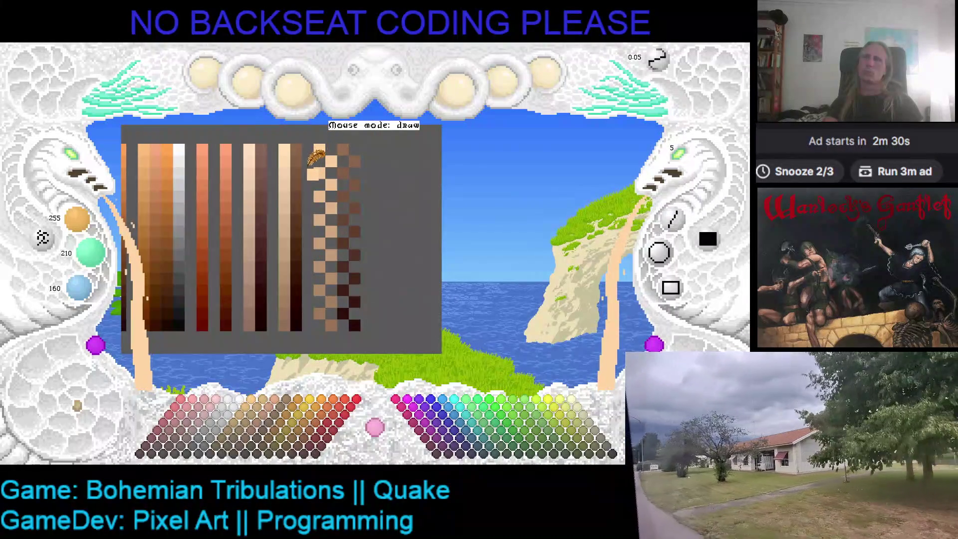
{"action": "right_click", "coordinate": [361, 317]}
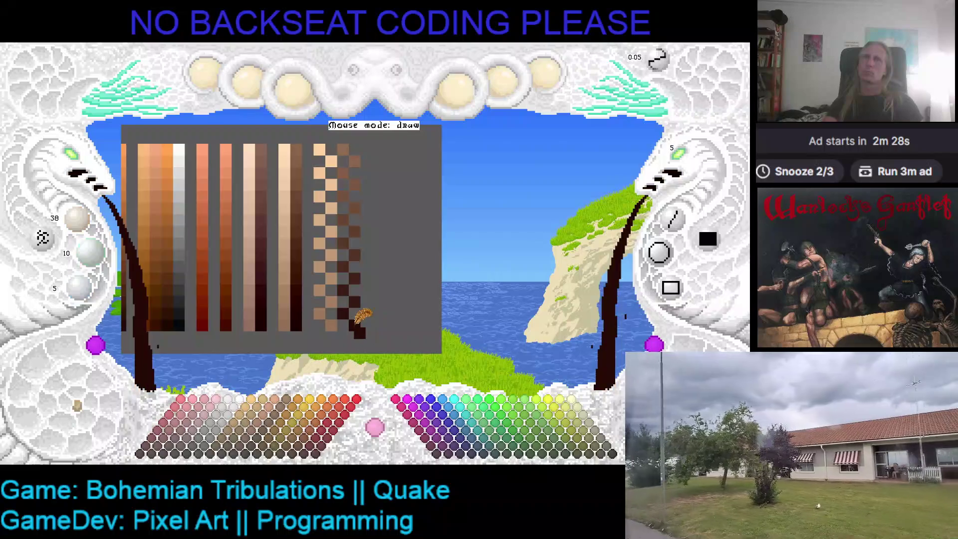
{"action": "right_click", "coordinate": [324, 142]}
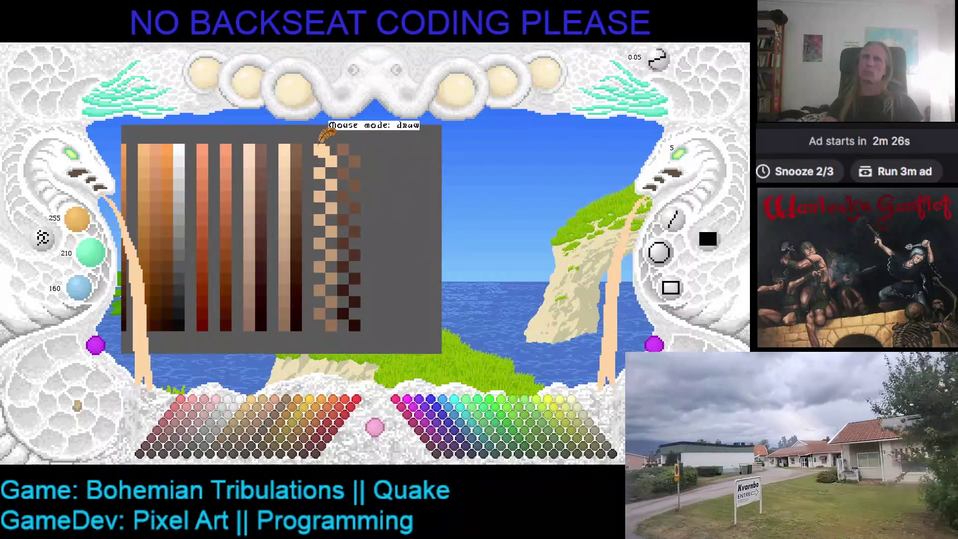
{"action": "right_click", "coordinate": [361, 317]}
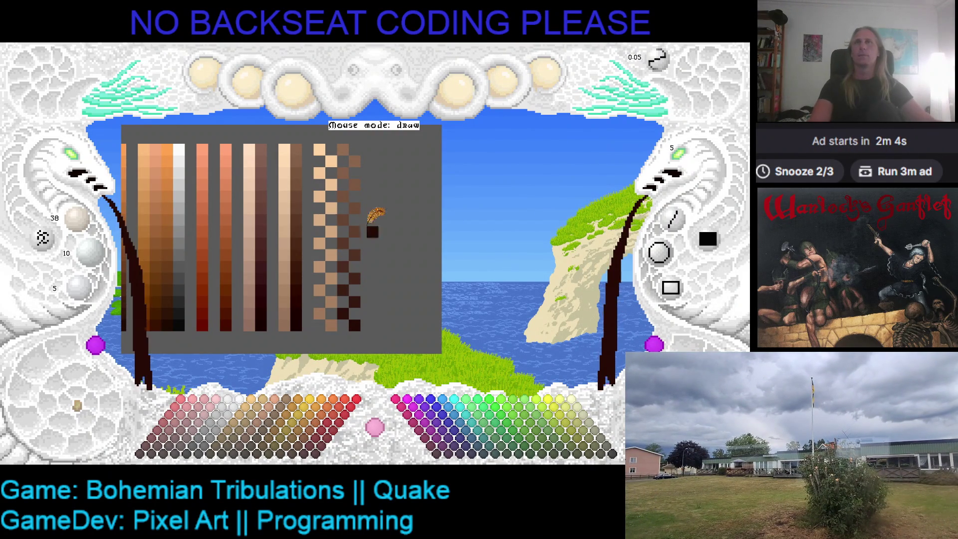
Pick shades down the checkered column from top peach through tan to near-black brown.
{"action": "left_click", "coordinate": [335, 169]}
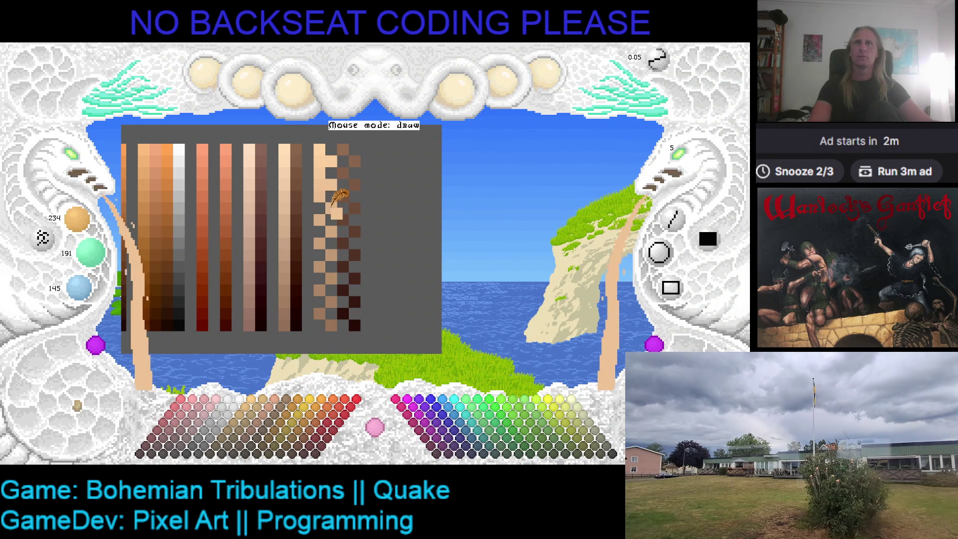
{"action": "left_click", "coordinate": [329, 218]}
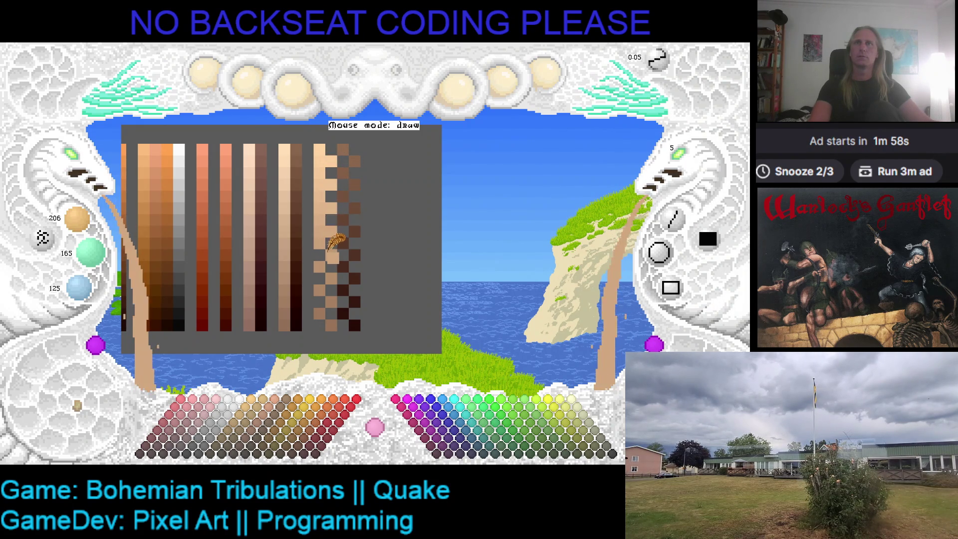
{"action": "left_click", "coordinate": [334, 274]}
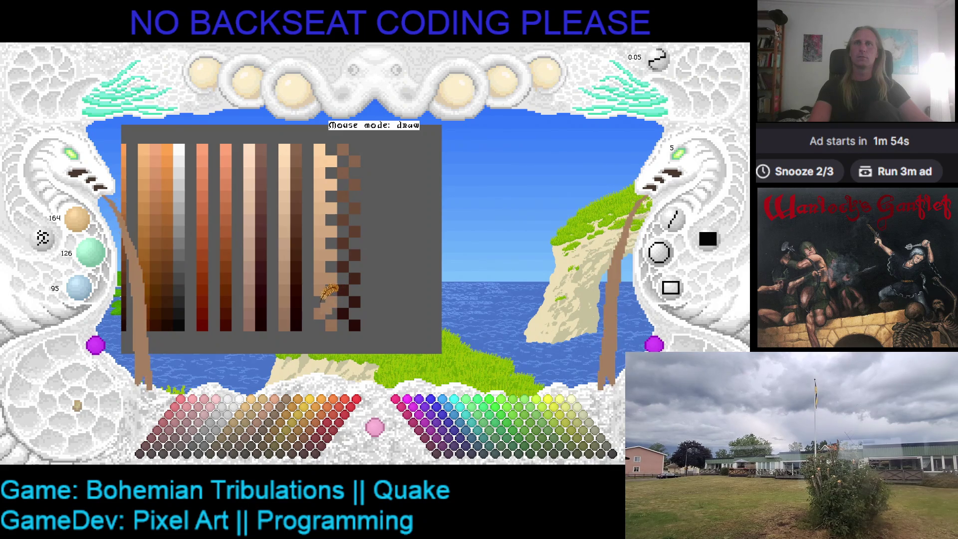
{"action": "left_click", "coordinate": [327, 315]}
{"action": "left_click", "coordinate": [341, 304]}
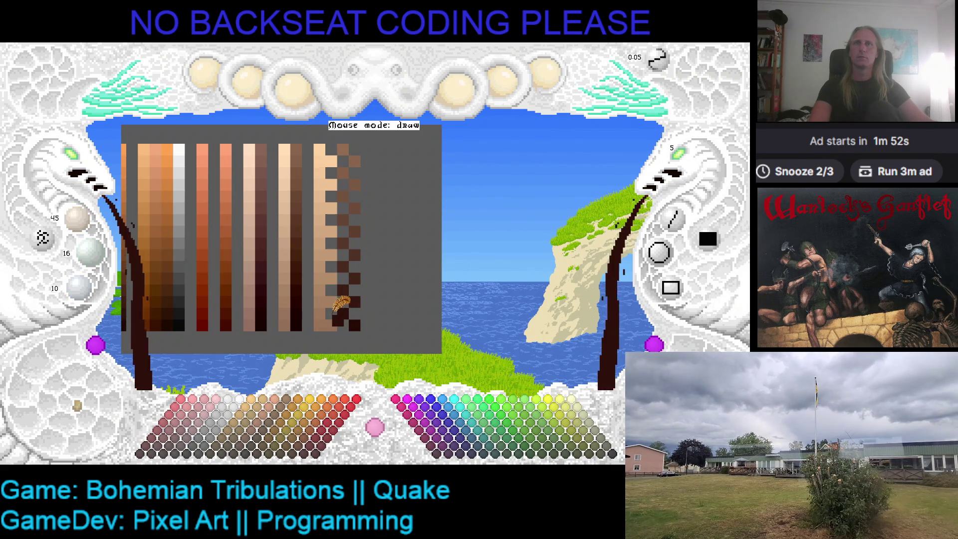
{"action": "left_click", "coordinate": [338, 317]}
Pick back up through lighter browns to the 136/100/75 mid-brown and save the sheet.
{"action": "left_click", "coordinate": [344, 296]}
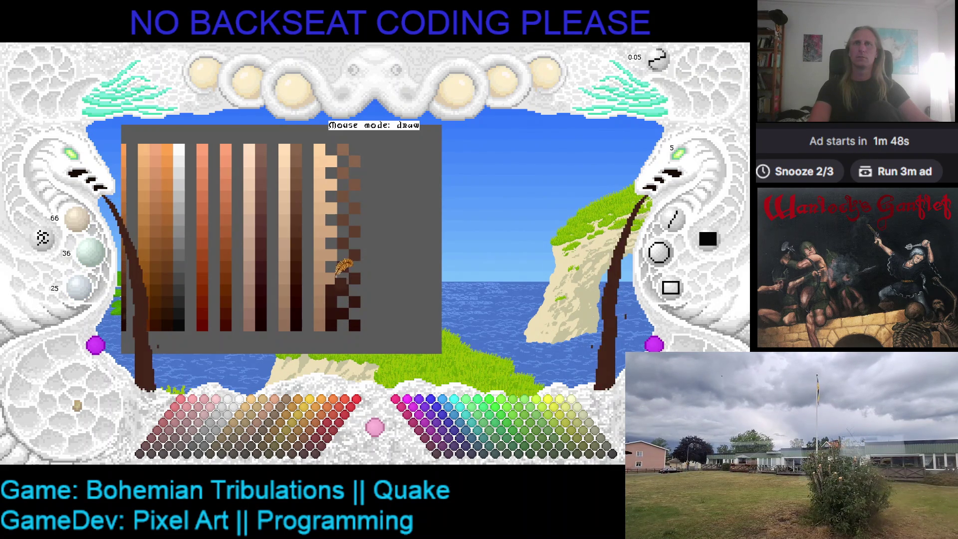
{"action": "left_click", "coordinate": [337, 263]}
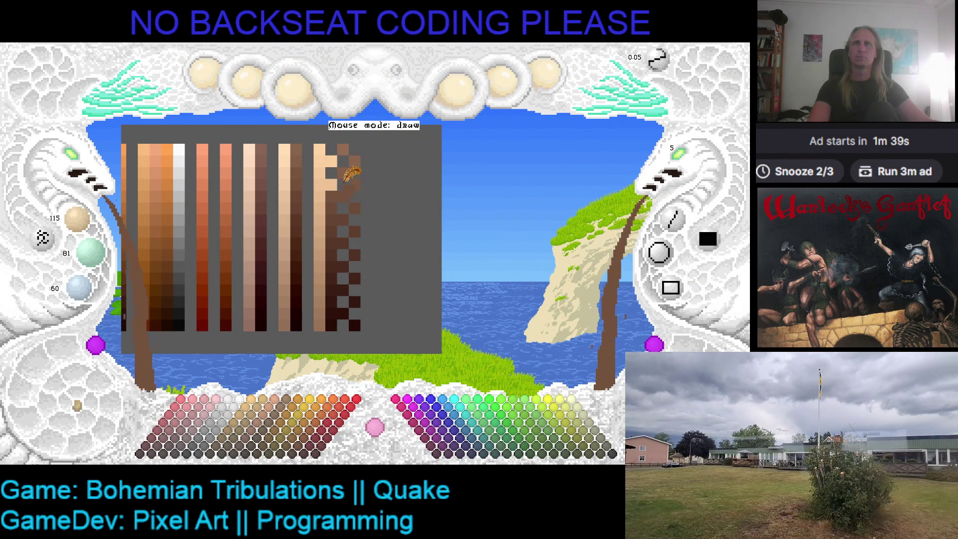
{"action": "left_click", "coordinate": [343, 160]}
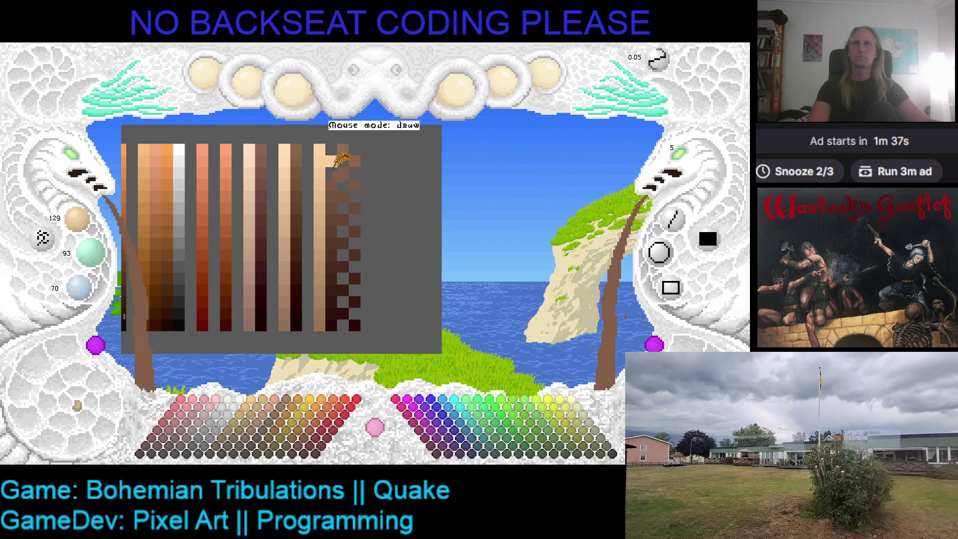
{"action": "left_click", "coordinate": [339, 155]}
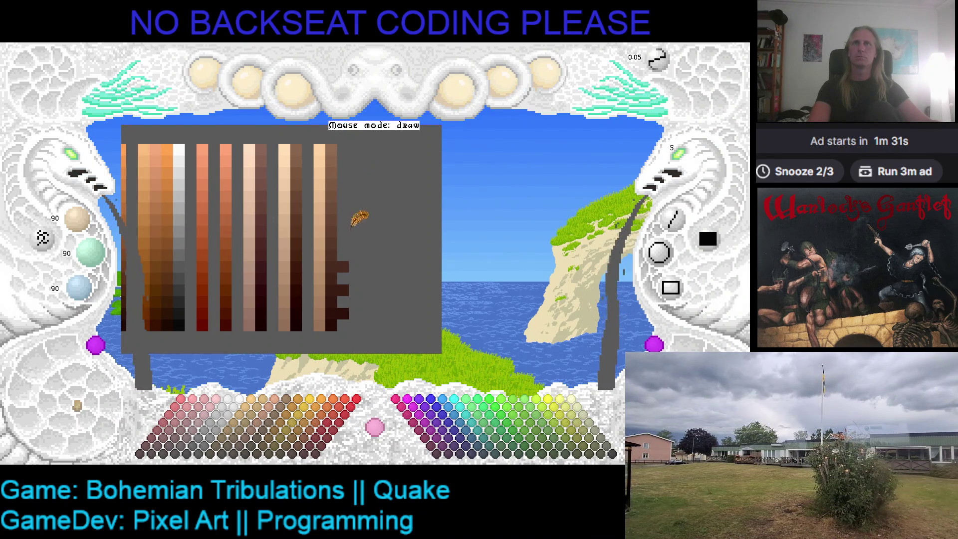
{"action": "key", "text": "ctrl+s"}
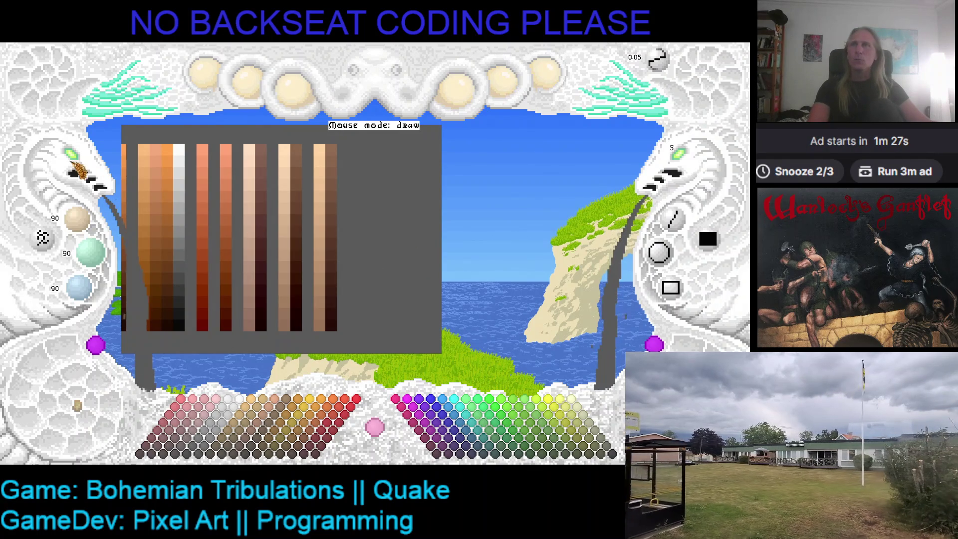
{"action": "scroll", "coordinate": [231, 224], "scroll_direction": "up", "scroll_amount": 1}
{"action": "scroll", "coordinate": [230, 217], "scroll_direction": "up", "scroll_amount": 1}
{"action": "scroll", "coordinate": [228, 212], "scroll_direction": "up", "scroll_amount": 1}
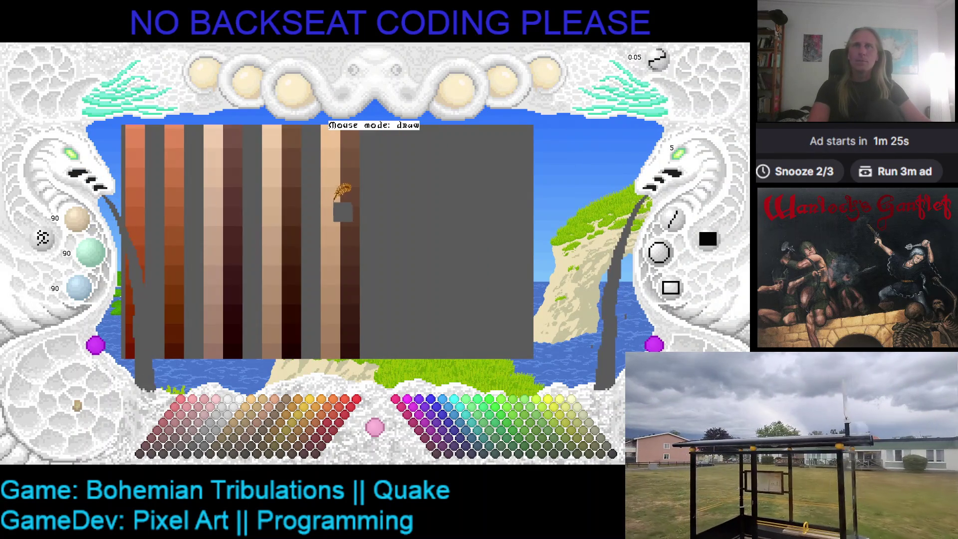
Sample browns from the darker columns, settling on a medium brown drawing colour.
{"action": "right_click", "coordinate": [303, 190]}
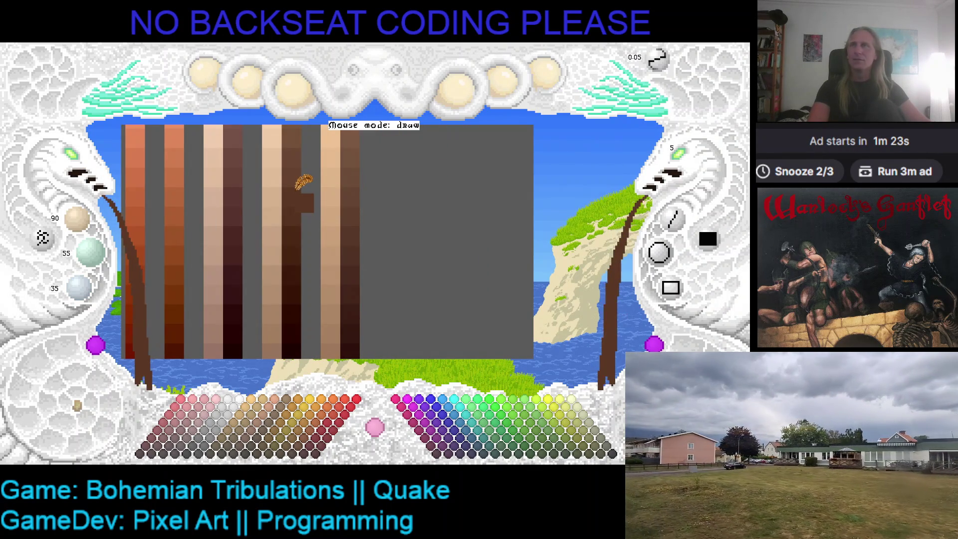
{"action": "right_click", "coordinate": [349, 187]}
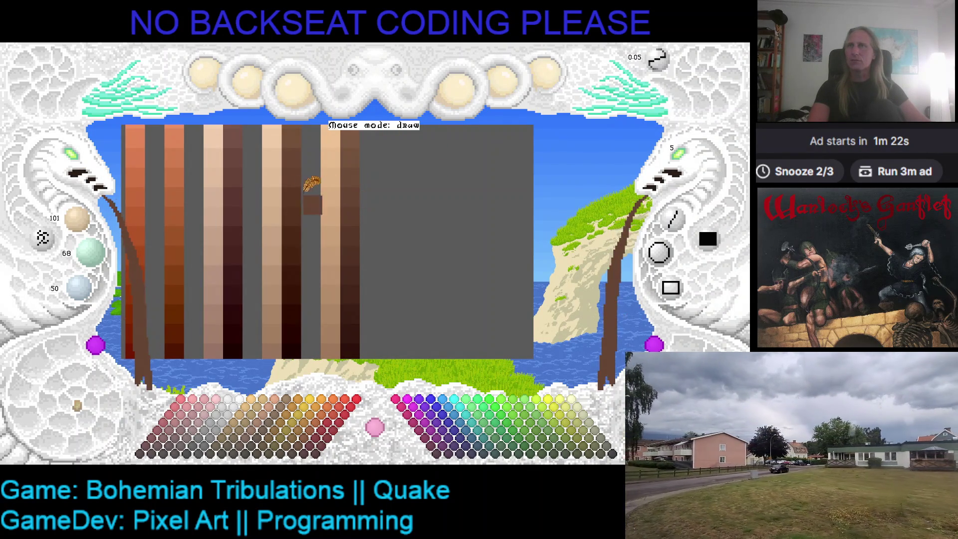
{"action": "right_click", "coordinate": [297, 183]}
{"action": "right_click", "coordinate": [350, 188]}
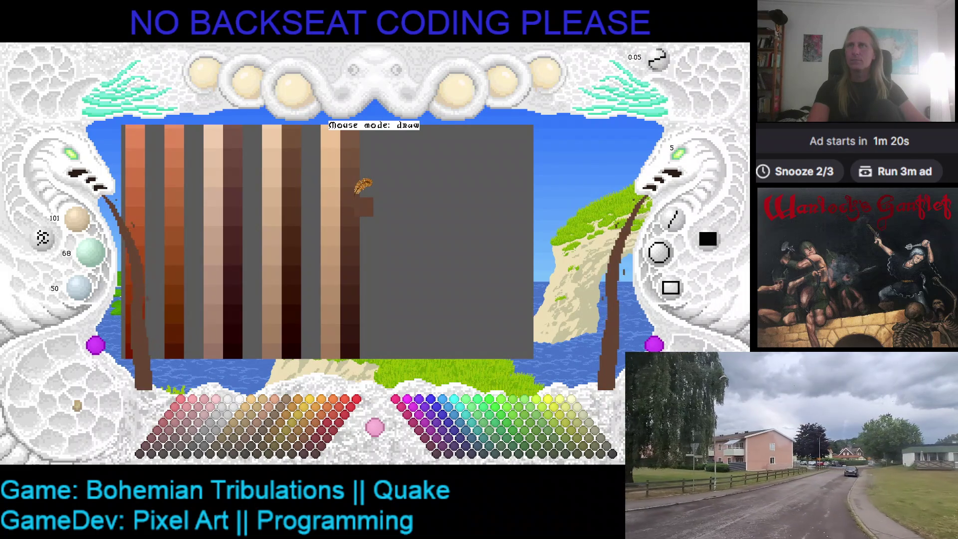
{"action": "scroll", "coordinate": [307, 176], "scroll_direction": "down", "scroll_amount": 2}
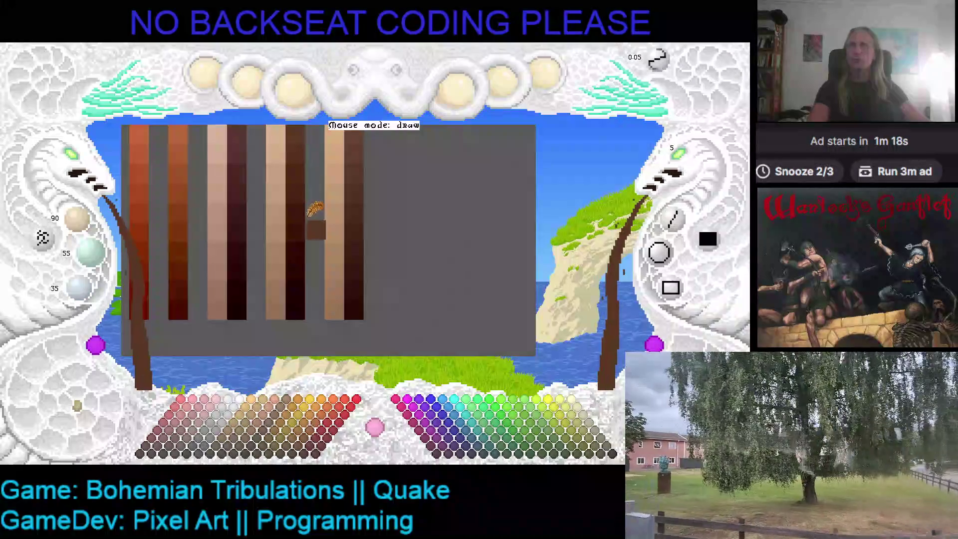
{"action": "right_click", "coordinate": [358, 217]}
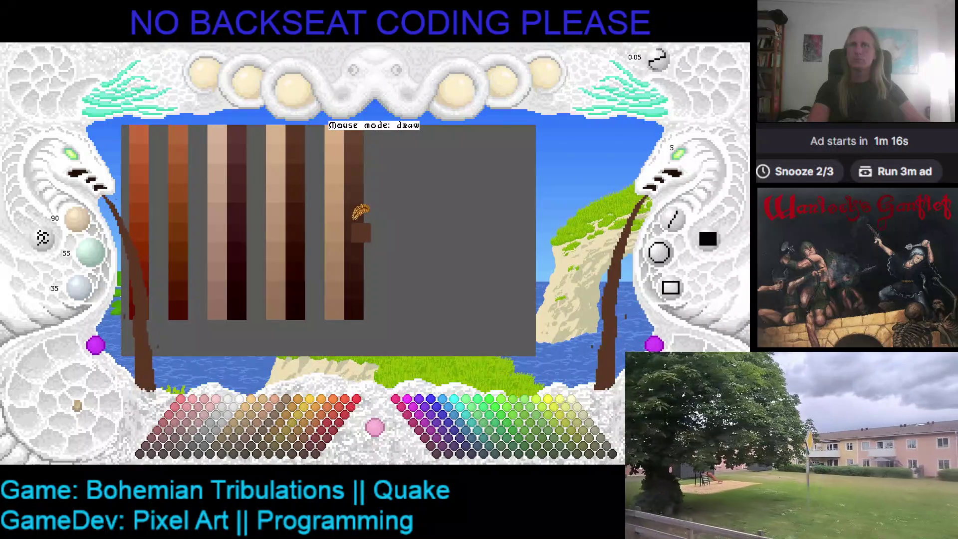
{"action": "scroll", "coordinate": [359, 213], "scroll_direction": "up", "scroll_amount": 3}
{"action": "right_click", "coordinate": [346, 218]}
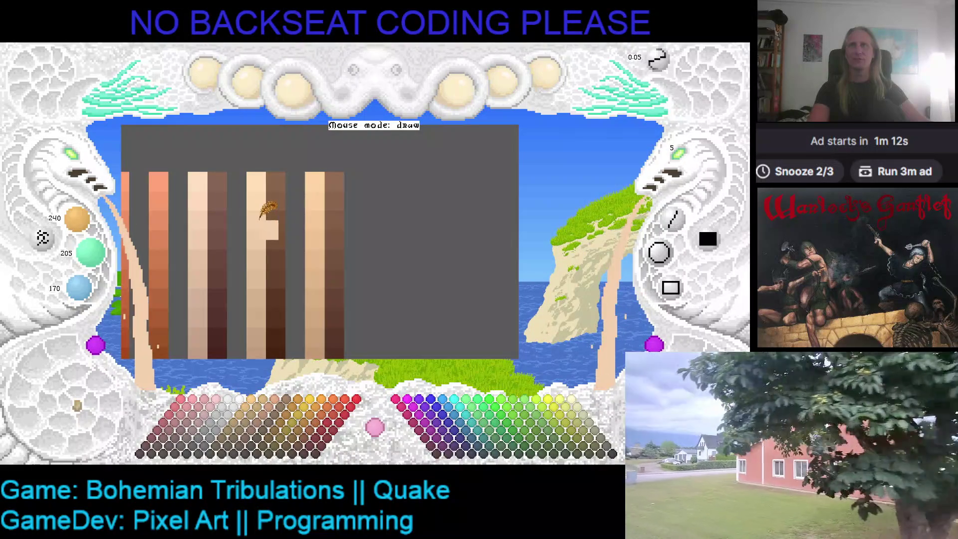
Sample the lighter sheet's columns until the 136/100/75 mid-brown is the drawing colour.
{"action": "right_click", "coordinate": [323, 206]}
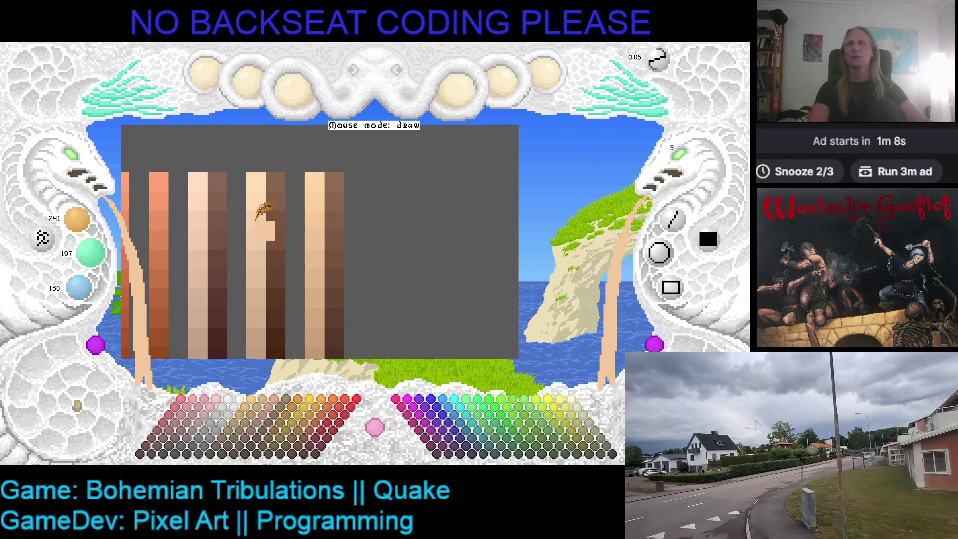
{"action": "right_click", "coordinate": [339, 206]}
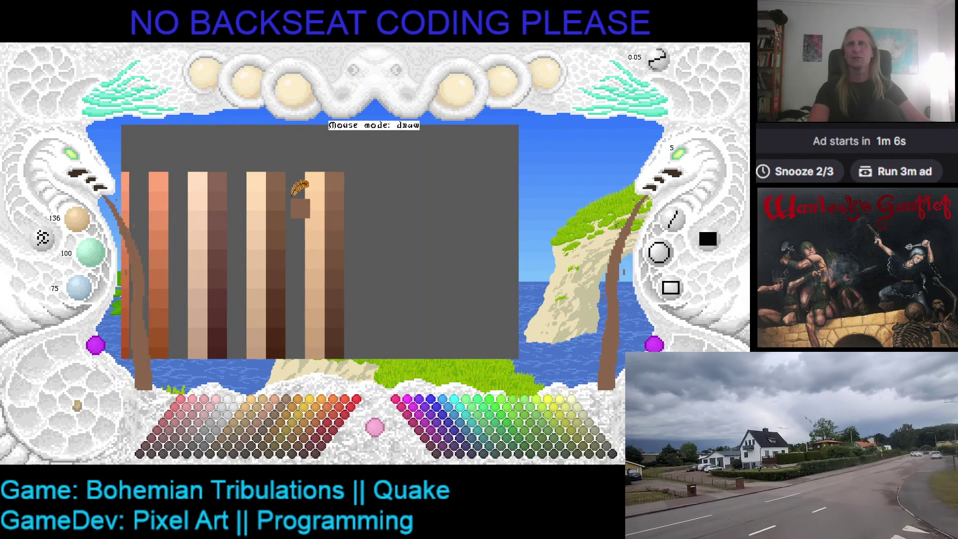
{"action": "right_click", "coordinate": [285, 207]}
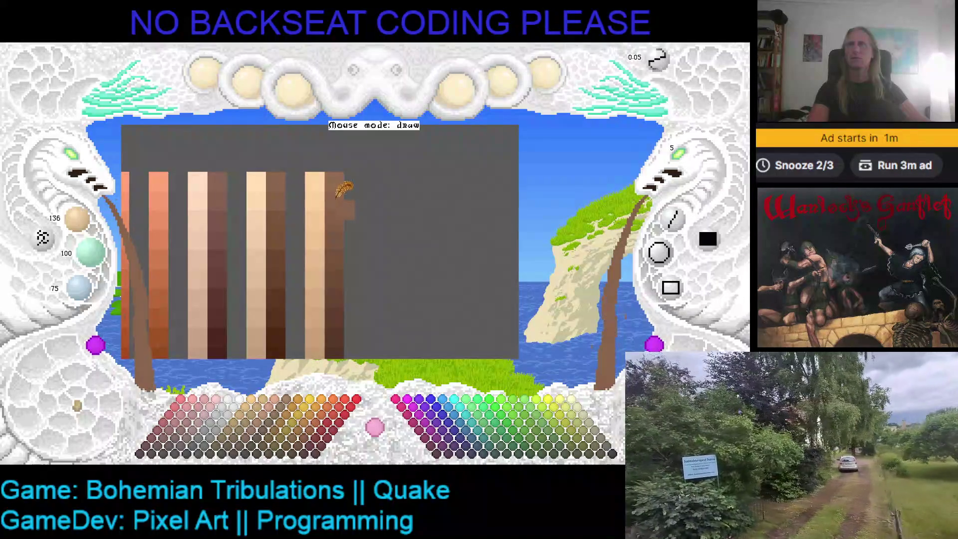
{"action": "scroll", "coordinate": [282, 191], "scroll_direction": "down", "scroll_amount": 1}
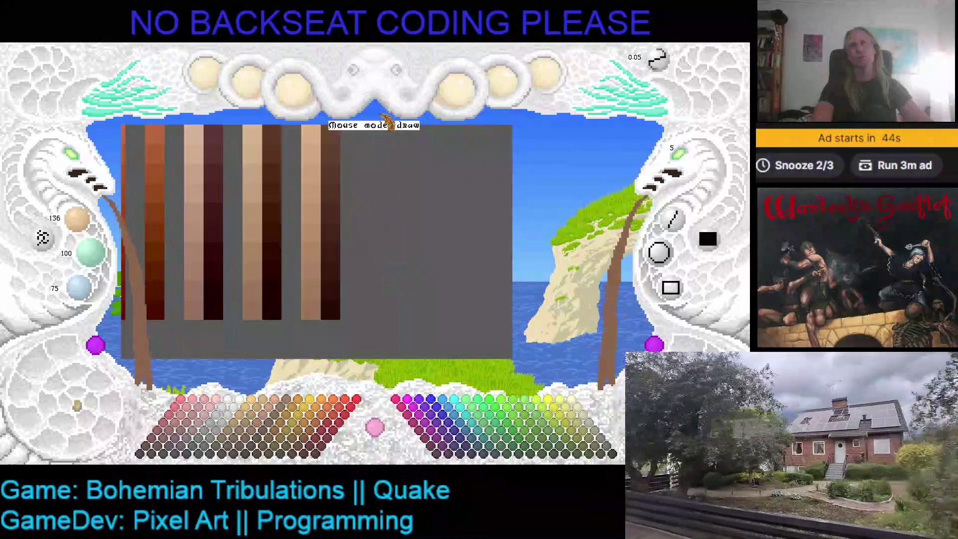
Test a dark swatch beside the column, pick the 38/10/5 near-black brown, then close the editor.
{"action": "left_click", "coordinate": [341, 259]}
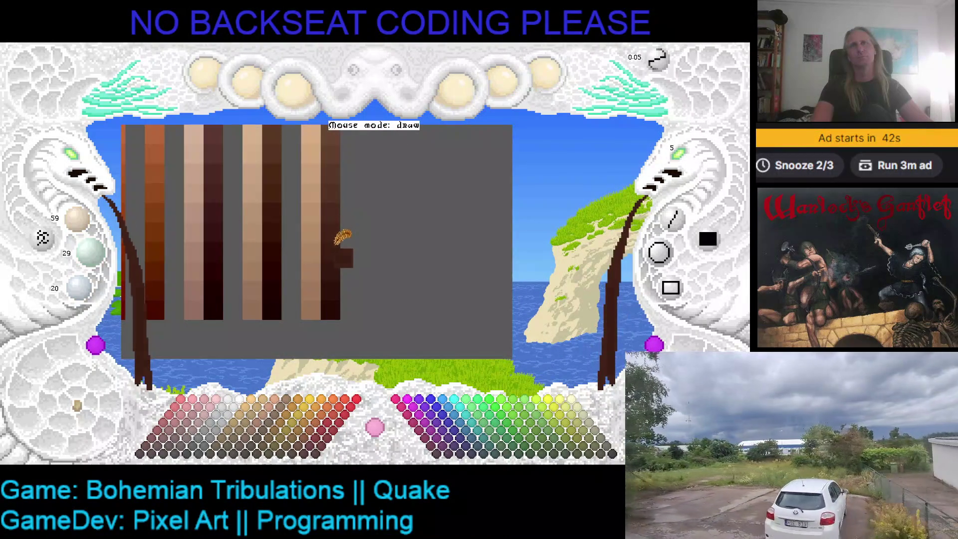
{"action": "left_click", "coordinate": [333, 296]}
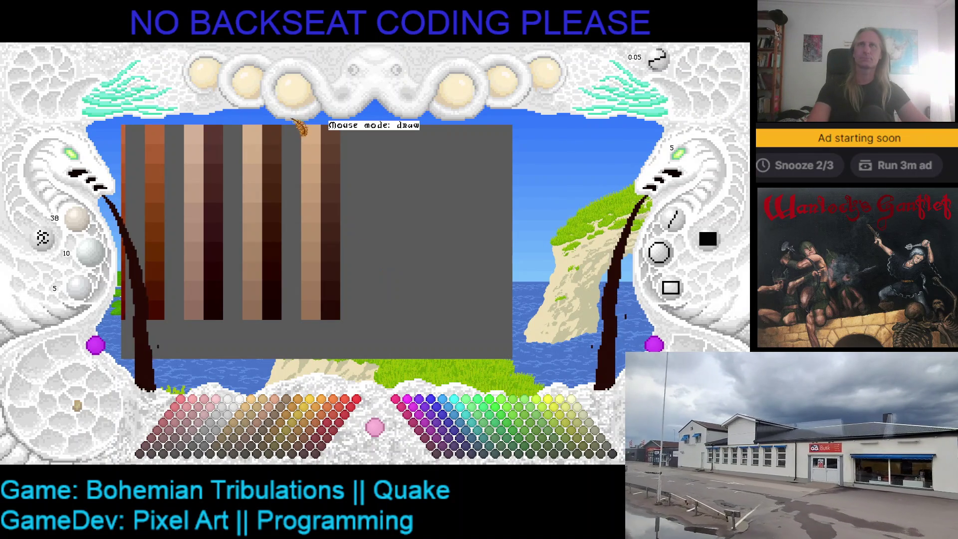
{"action": "left_click", "coordinate": [301, 104]}
Close the photo viewer and navigate File Explorer up to the GAMEDEV folder.
{"action": "left_click", "coordinate": [703, 52]}
{"action": "key", "text": "Escape"}
{"action": "left_click", "coordinate": [419, 455]}
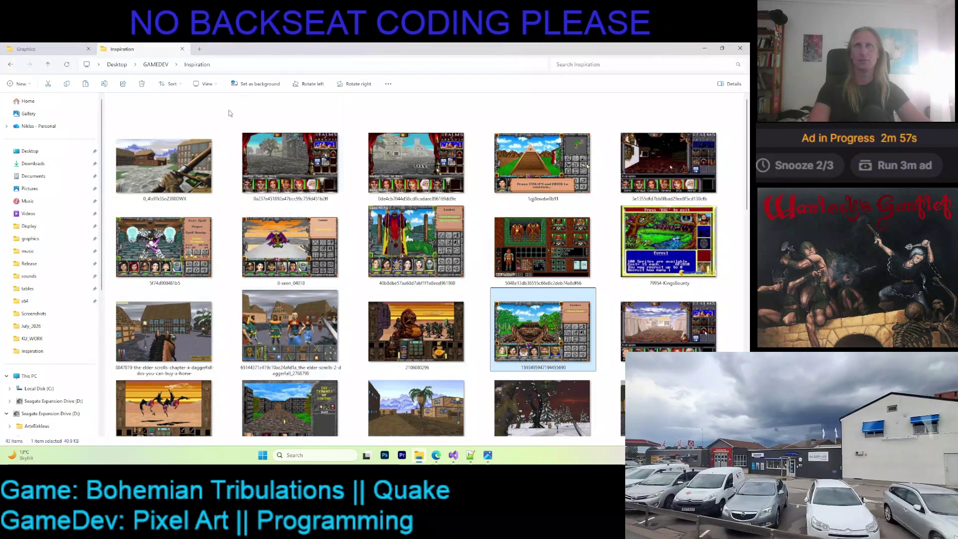
{"action": "left_click", "coordinate": [31, 48]}
{"action": "left_click", "coordinate": [121, 49]}
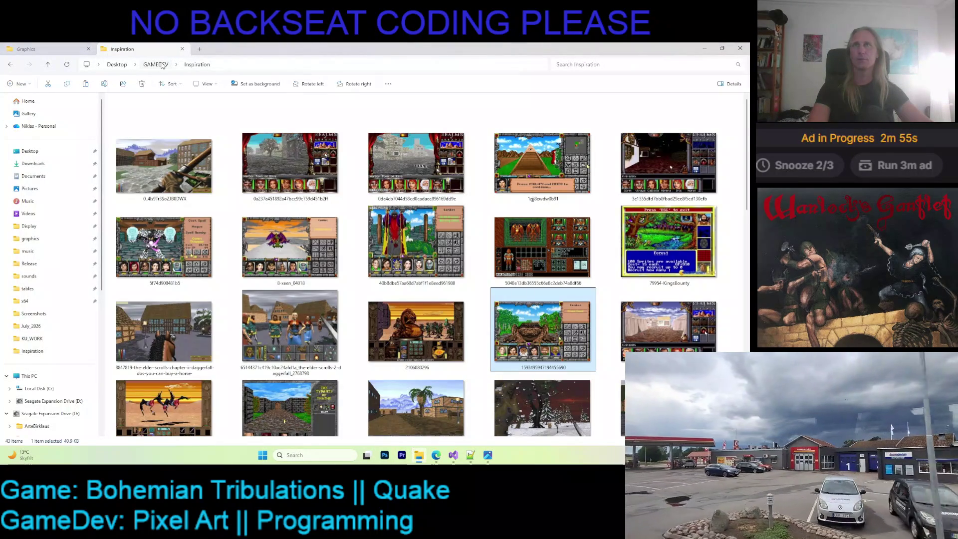
{"action": "left_click", "coordinate": [156, 64]}
Open the Kaleidomancer folder and launch the Kaleidomancer paint application.
{"action": "double_click", "coordinate": [217, 119]}
{"action": "double_click", "coordinate": [167, 253]}
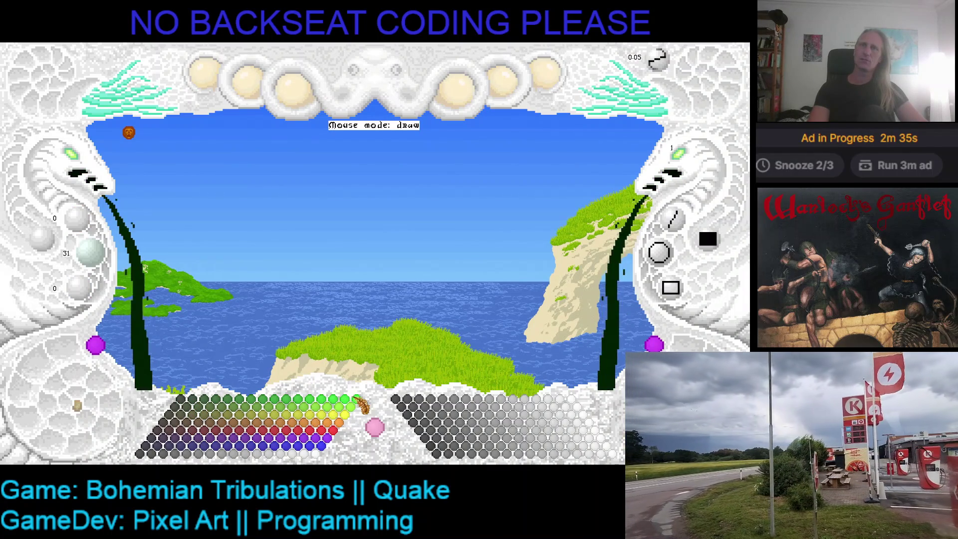
Pick pure green (0/255/0) from the palette as the drawing colour.
{"action": "left_click", "coordinate": [191, 408]}
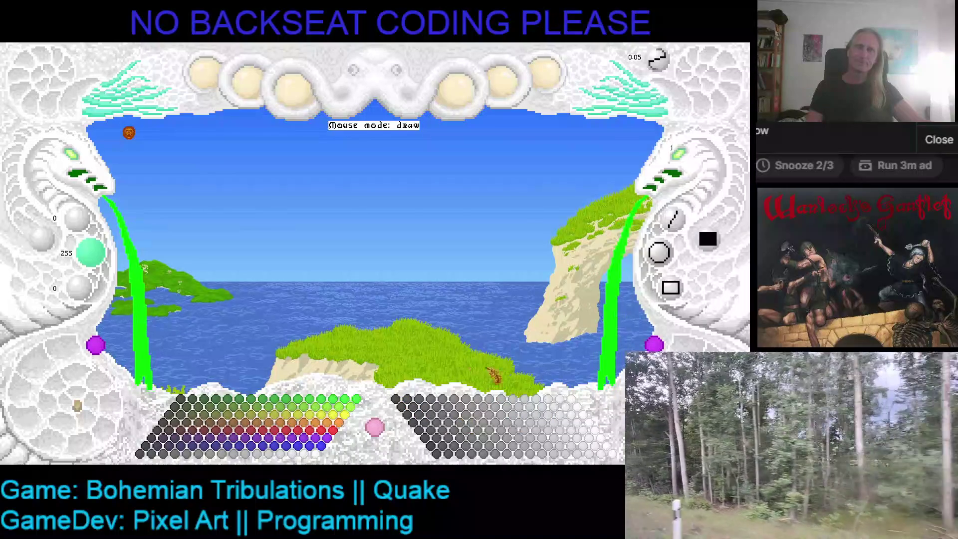
Pick near-black (15/15/15) from the grey palette and dismiss the ad notification.
{"action": "left_click", "coordinate": [414, 419]}
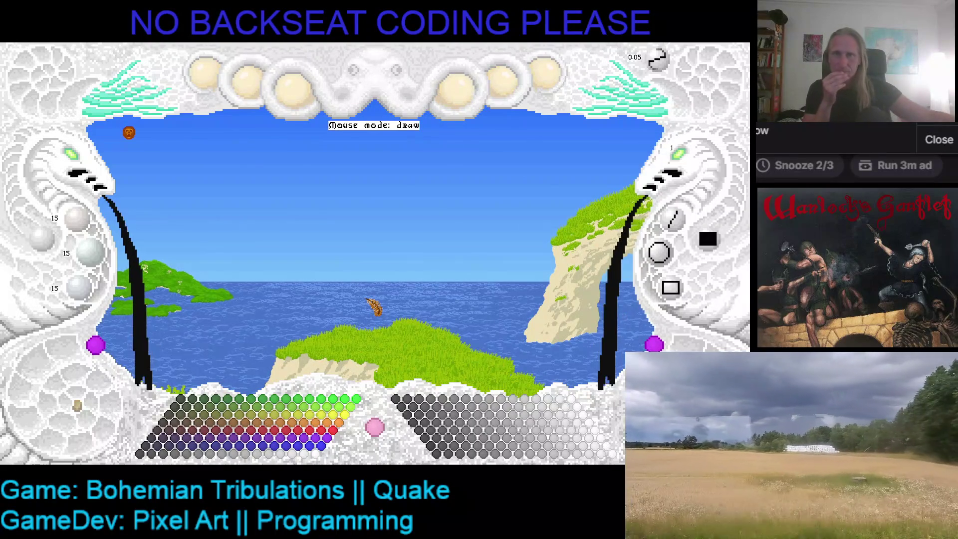
{"action": "left_click", "coordinate": [947, 154]}
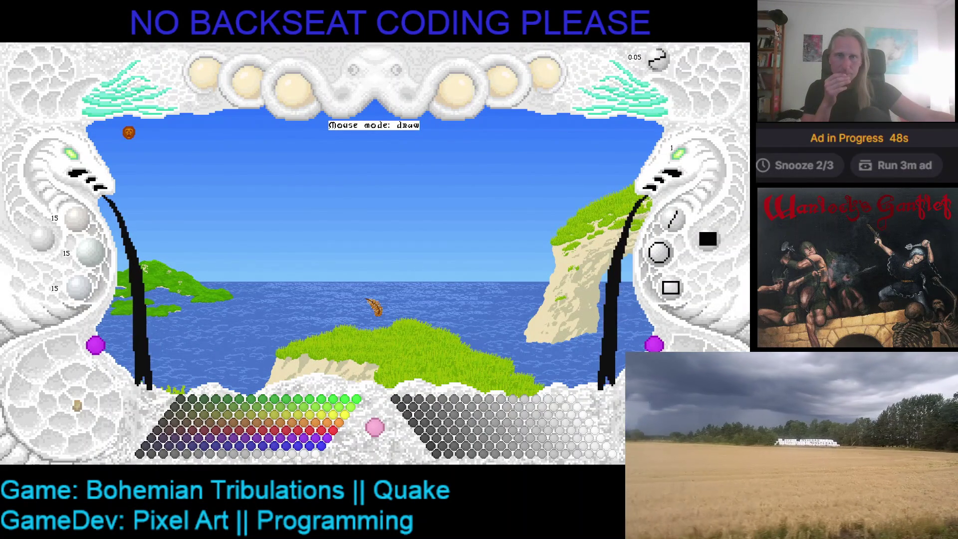